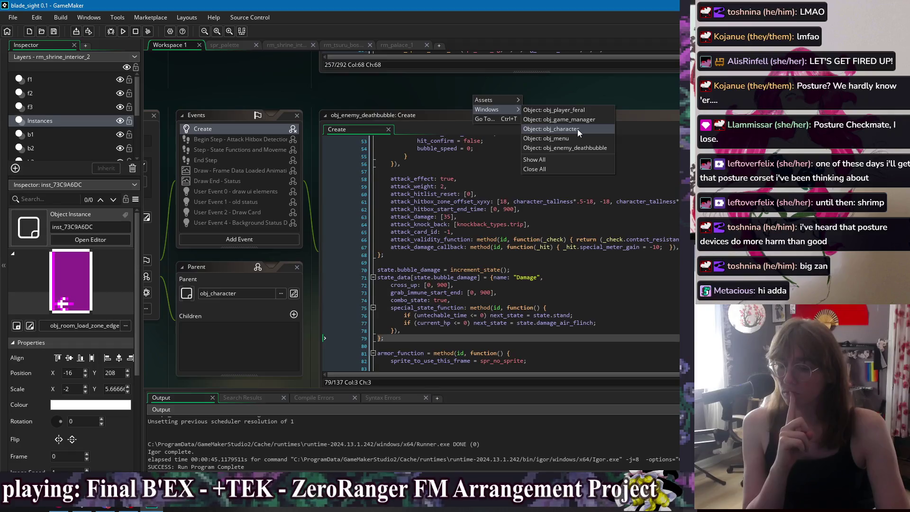
Bring up obj_character's Step code and start a blade_sight test run.
{"action": "left_click", "coordinate": [578, 128]}
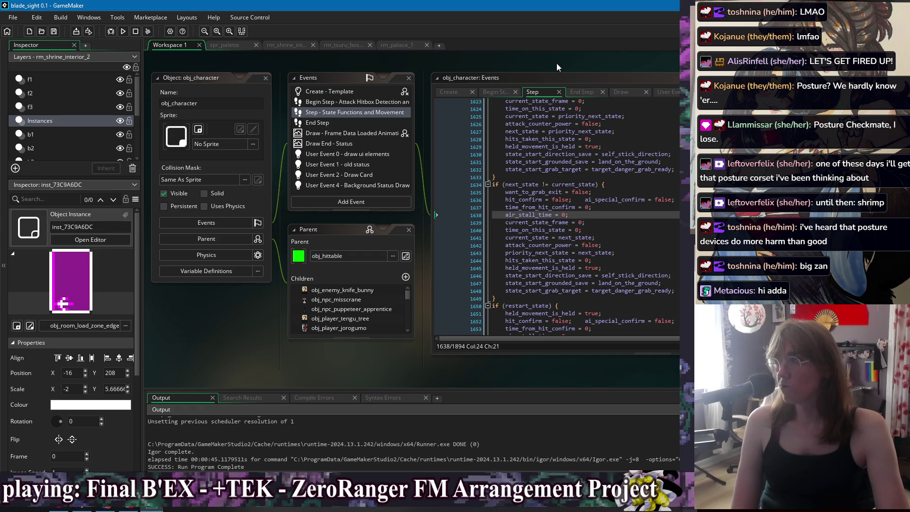
{"action": "left_click", "coordinate": [126, 33]}
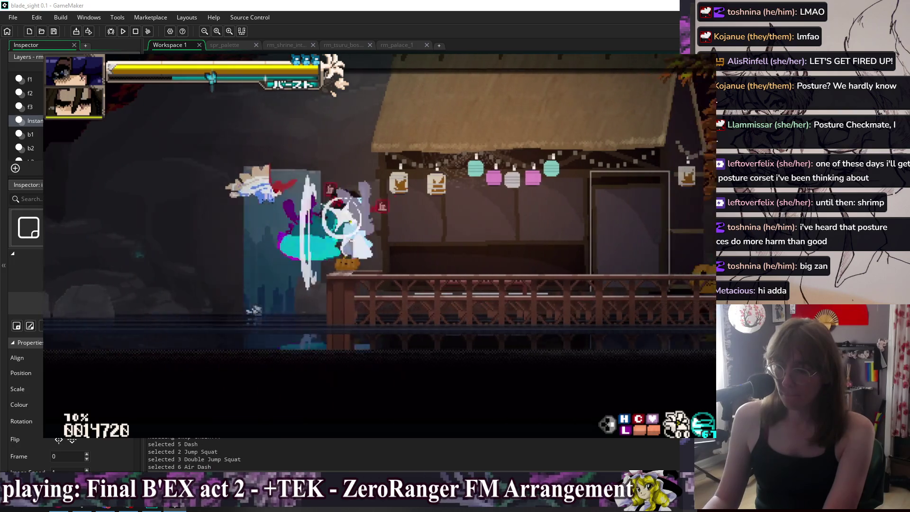
Set the debug Go To Room option to rm_shrine_interior_2 and warp to the Bell Shrine.
{"action": "key", "text": "Escape"}
{"action": "key", "text": "Down"}
{"action": "key", "text": "Down"}
{"action": "key", "text": "Down"}
{"action": "key", "text": "Down"}
{"action": "key", "text": "Down"}
{"action": "key", "text": "Escape"}
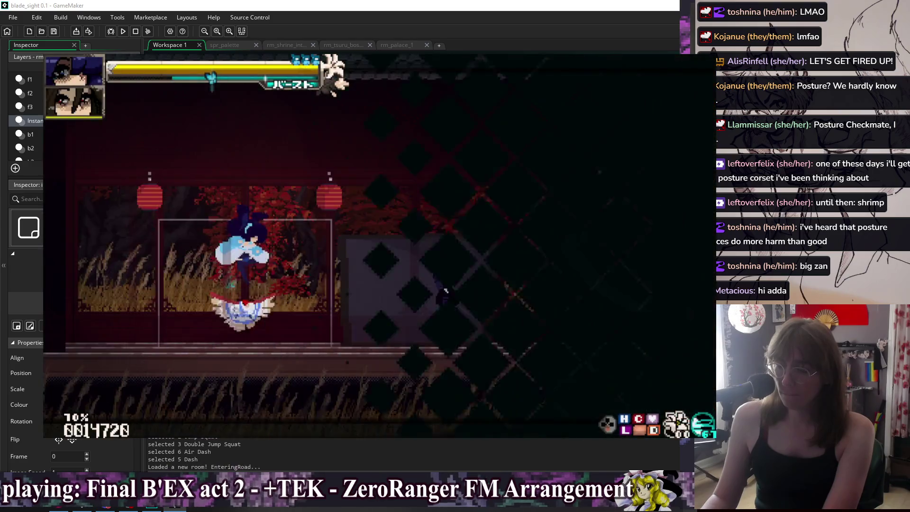
{"action": "key", "text": "Escape"}
{"action": "key", "text": "Up"}
{"action": "key", "text": "Right"}
{"action": "key", "text": "Right"}
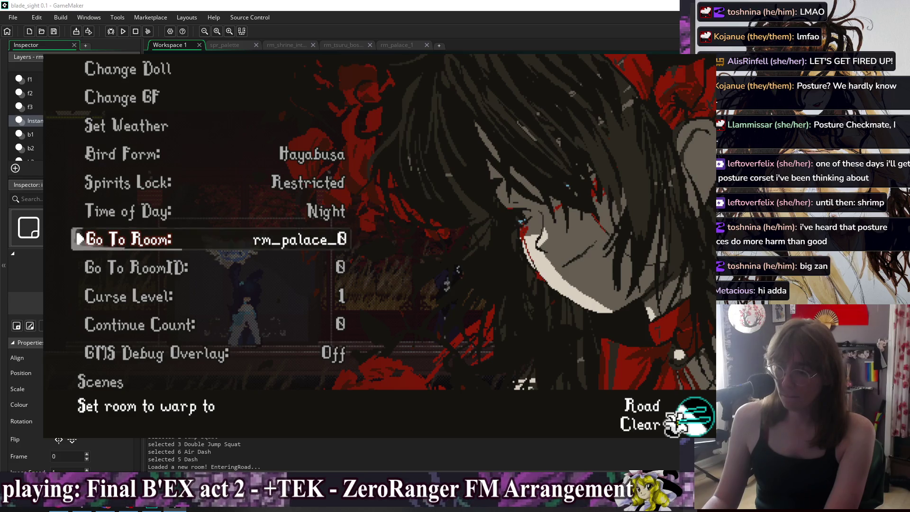
{"action": "key", "text": "Left"}
{"action": "key", "text": "Left"}
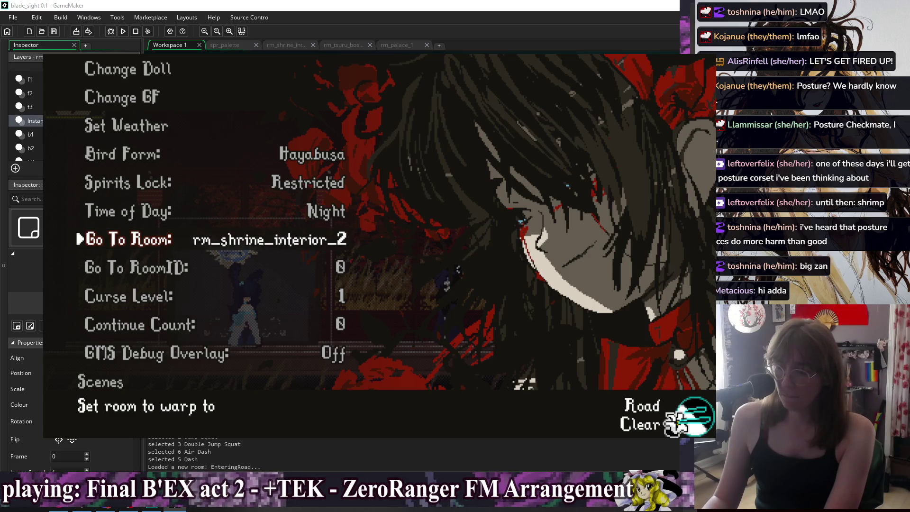
{"action": "key", "text": "Return"}
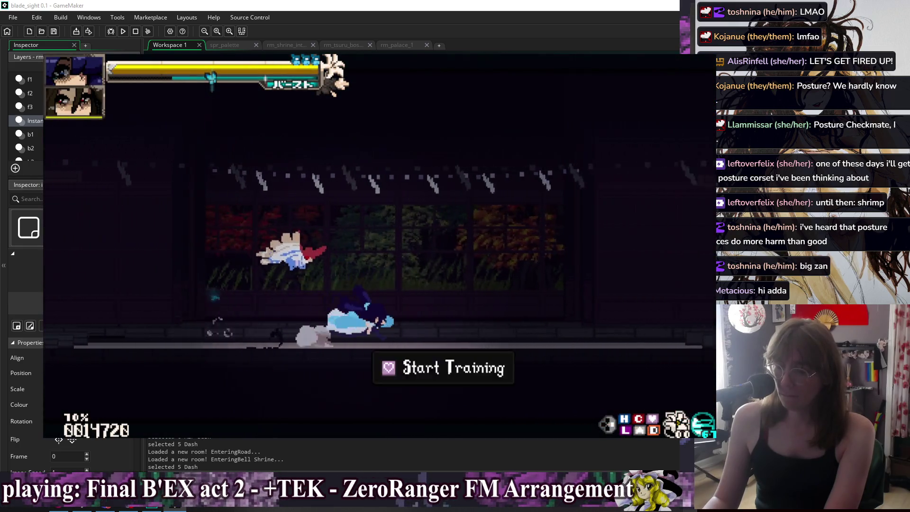
Start training and choose Ghost Skull as the rival character.
{"action": "key", "text": "Escape"}
{"action": "key", "text": "Down"}
{"action": "key", "text": "Return"}
{"action": "key", "text": "Down"}
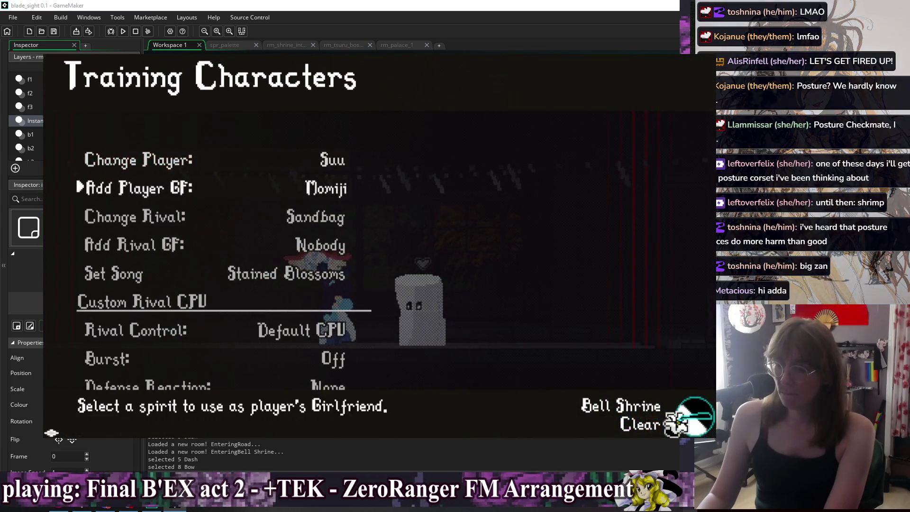
{"action": "key", "text": "Down"}
{"action": "key", "text": "Return"}
{"action": "key", "text": "Right"}
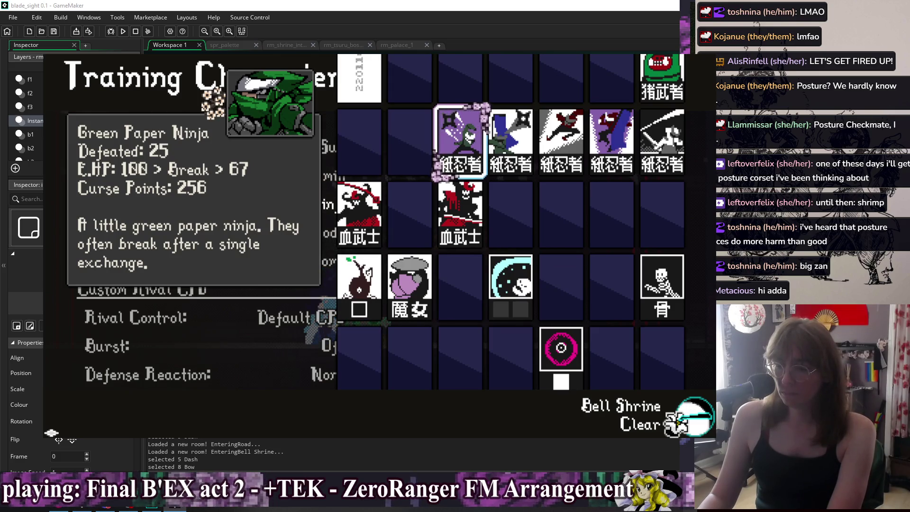
{"action": "key", "text": "Down"}
{"action": "key", "text": "Down"}
{"action": "key", "text": "Right"}
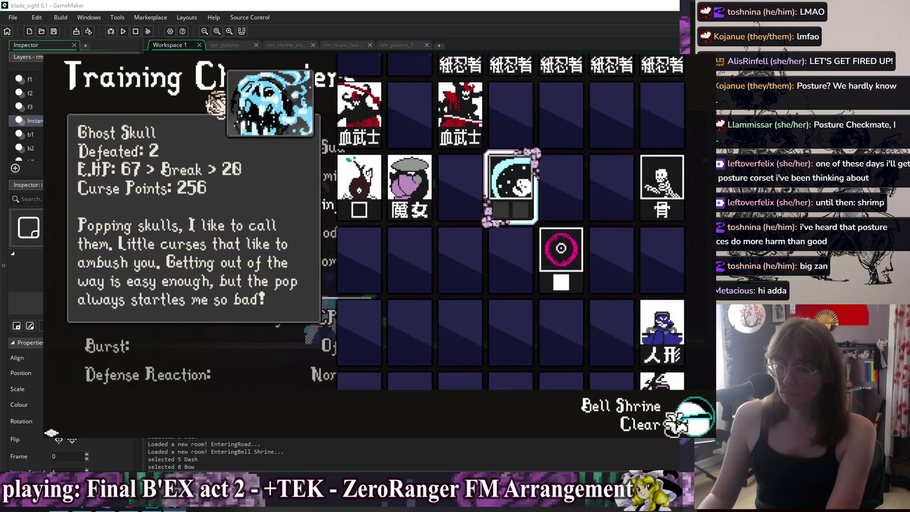
{"action": "key", "text": "Return"}
Pick Green Paper Ninja as the player character and start the fight.
{"action": "key", "text": "Up"}
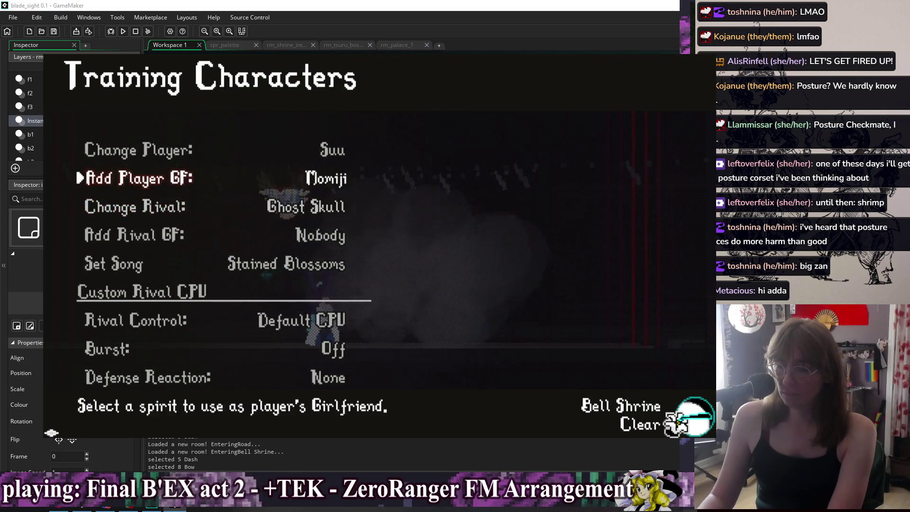
{"action": "key", "text": "Return"}
{"action": "key", "text": "Down"}
{"action": "key", "text": "Right"}
{"action": "key", "text": "Right"}
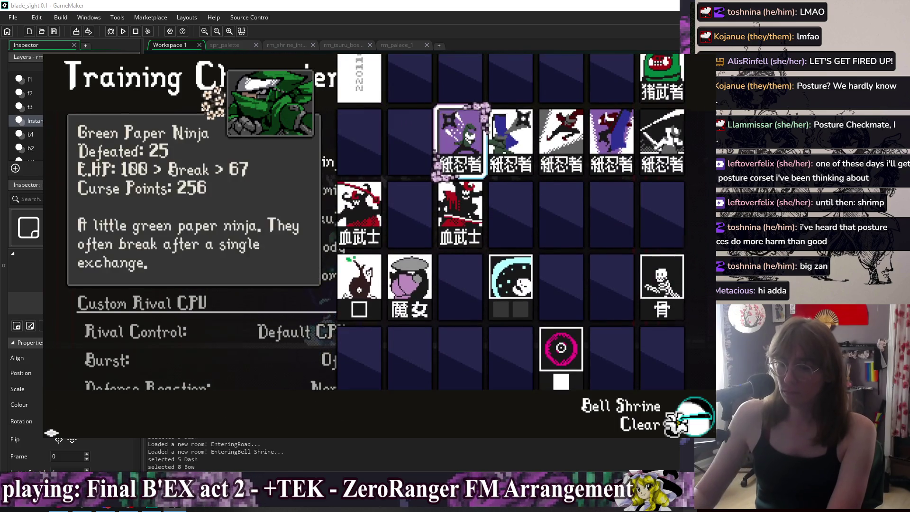
{"action": "key", "text": "Return"}
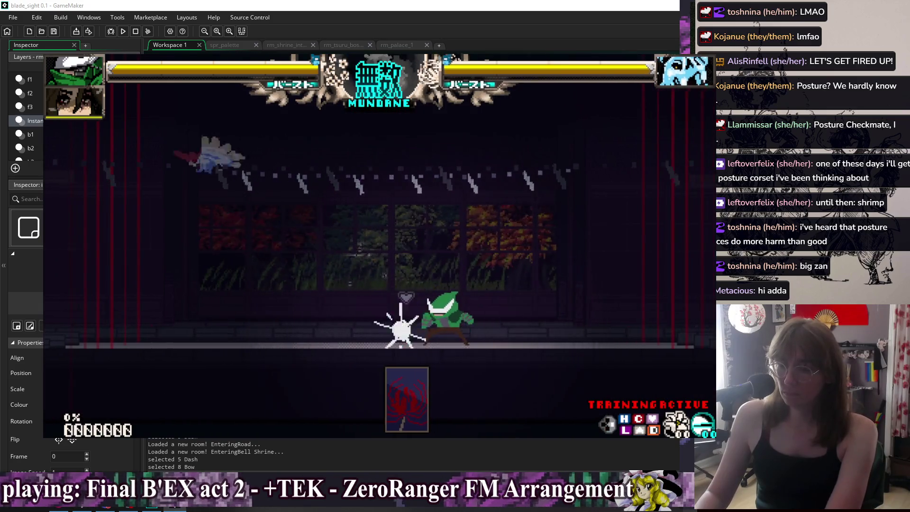
Switch Rival Control to Use Custom CPU and resume the fight.
{"action": "key", "text": "Escape"}
{"action": "key", "text": "Down"}
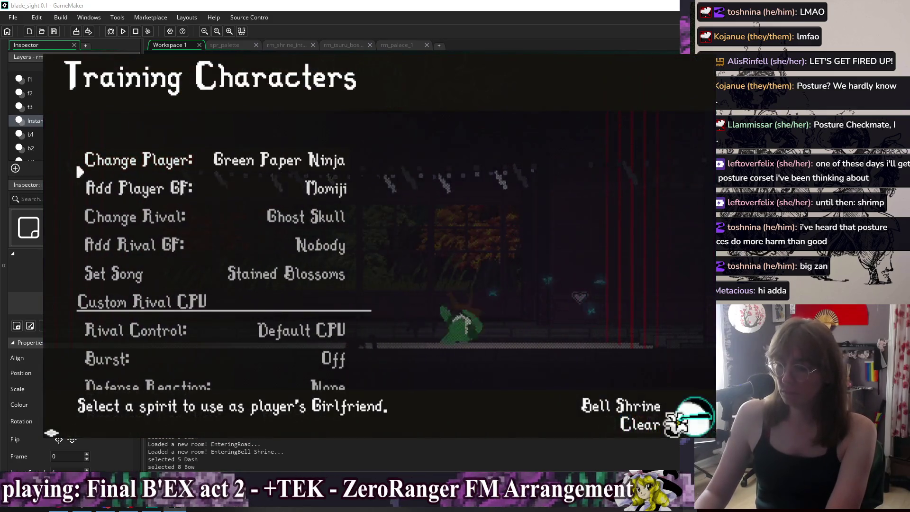
{"action": "key", "text": "Down"}
{"action": "key", "text": "Down"}
{"action": "key", "text": "Down"}
{"action": "key", "text": "Down"}
{"action": "key", "text": "Down"}
{"action": "key", "text": "Up"}
{"action": "key", "text": "Right"}
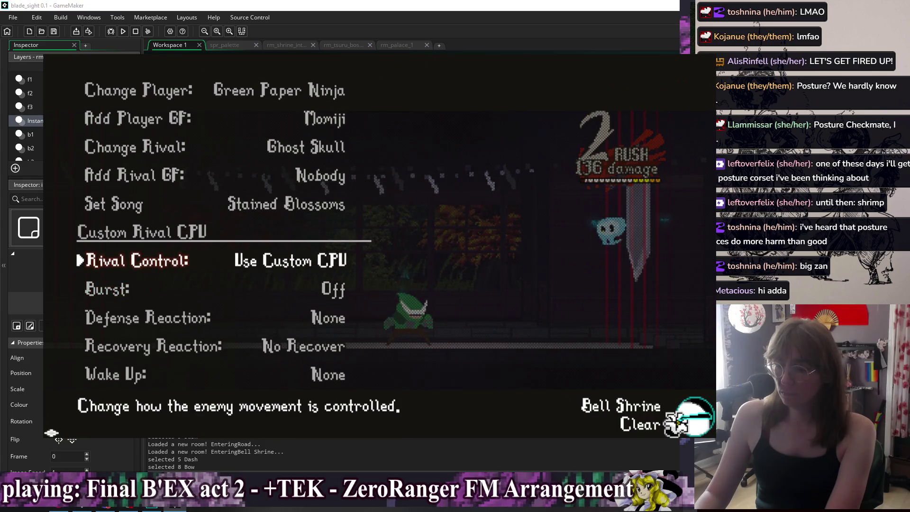
{"action": "key", "text": "Escape"}
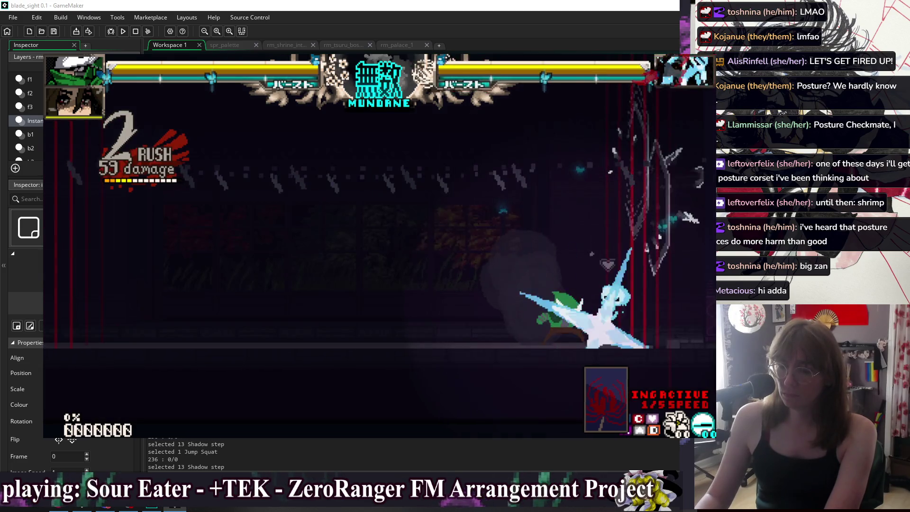
Show hitbox outlines with the h hotkey, then pause into the training options.
{"action": "key", "text": "h"}
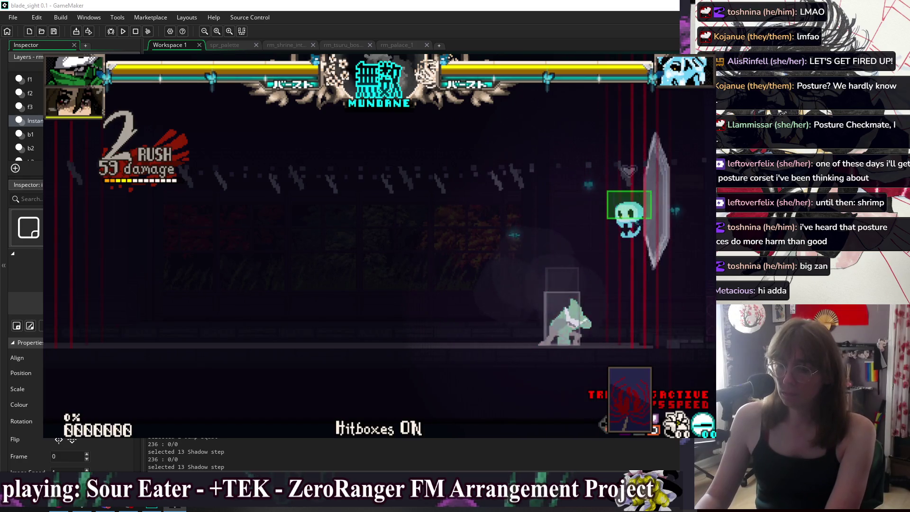
{"action": "key", "text": "Escape"}
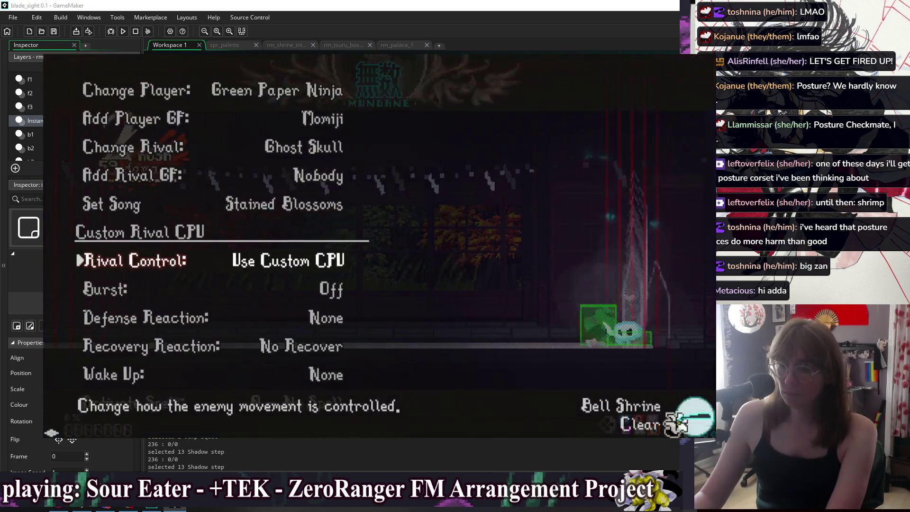
Swap the training rival from Ghost Skull to Momiji in the character grid and resume.
{"action": "key", "text": "Up"}
{"action": "key", "text": "Up"}
{"action": "key", "text": "Escape"}
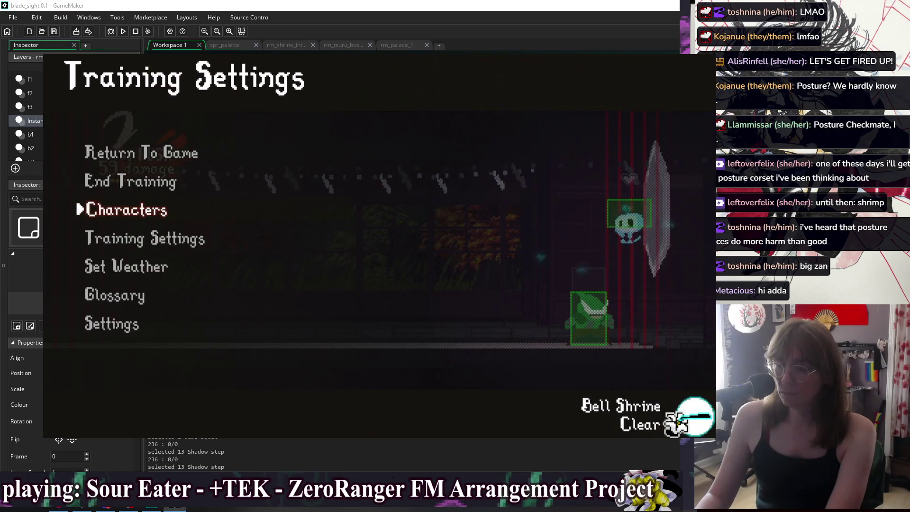
{"action": "key", "text": "Return"}
{"action": "key", "text": "Down"}
{"action": "key", "text": "Down"}
{"action": "key", "text": "Return"}
{"action": "key", "text": "Right"}
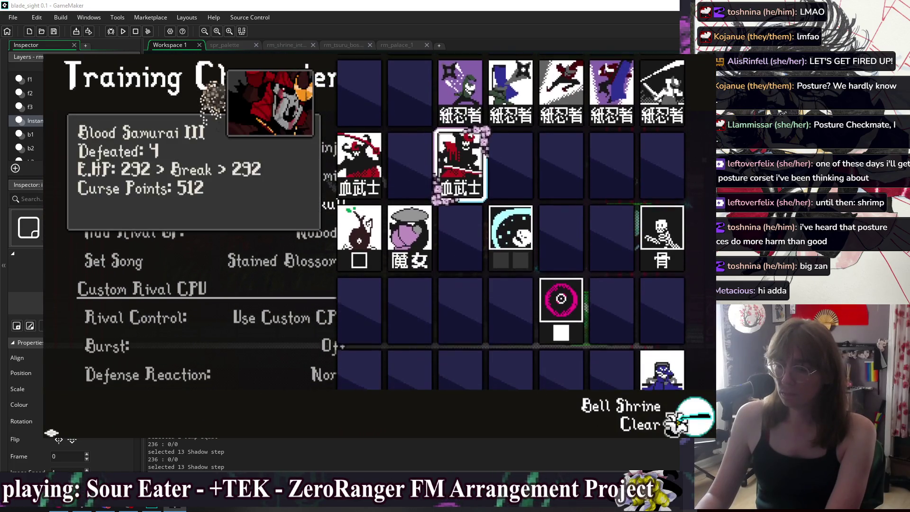
{"action": "key", "text": "Down"}
{"action": "key", "text": "Right"}
{"action": "key", "text": "Down"}
{"action": "key", "text": "Right"}
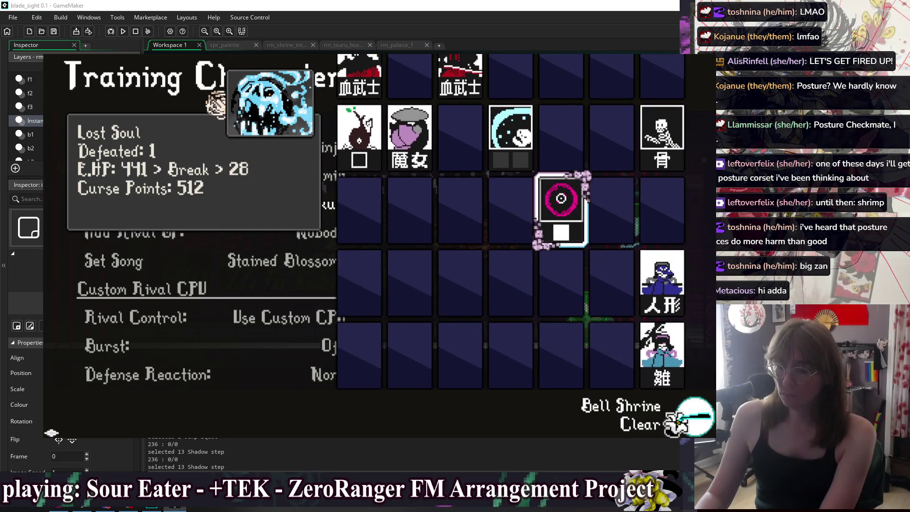
{"action": "key", "text": "Down"}
{"action": "key", "text": "Down"}
{"action": "key", "text": "Left"}
{"action": "key", "text": "Left"}
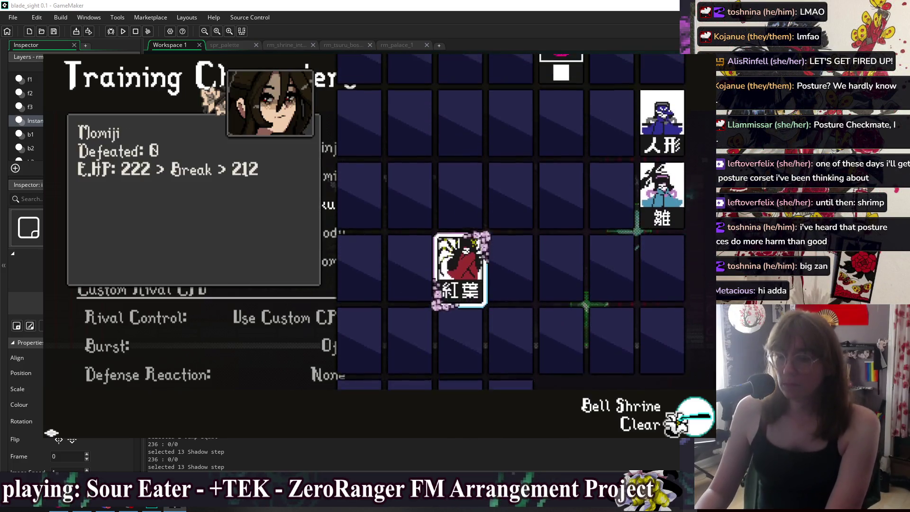
{"action": "key", "text": "Return"}
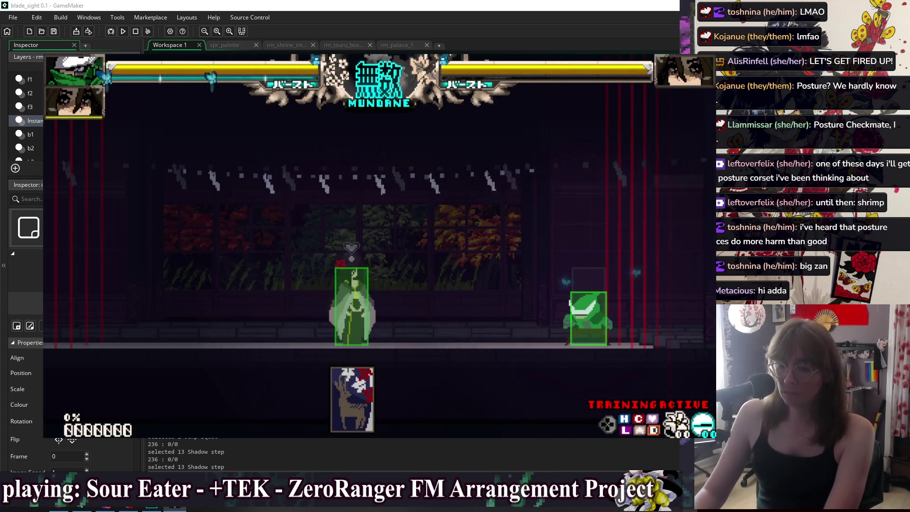
Shadow-step behind the enemy, kick it, and double jump and super jump.
{"action": "key", "text": "Right"}
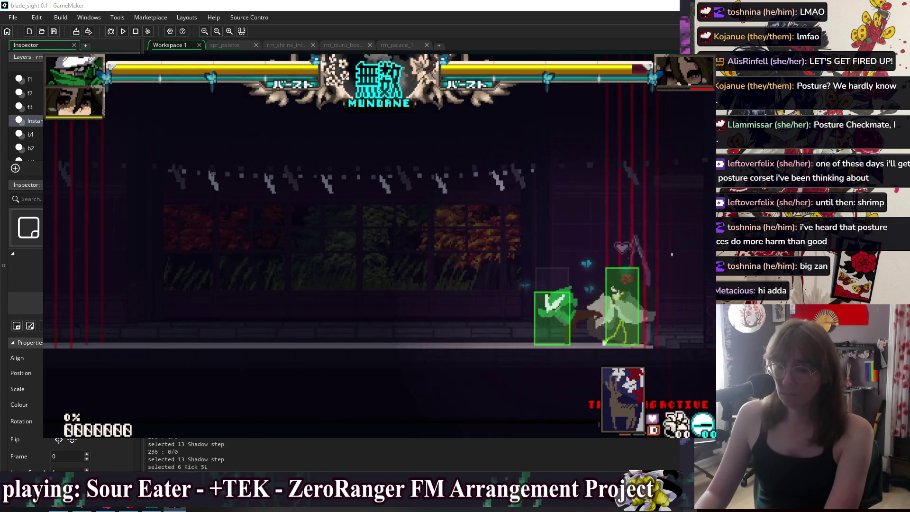
{"action": "key", "text": "x"}
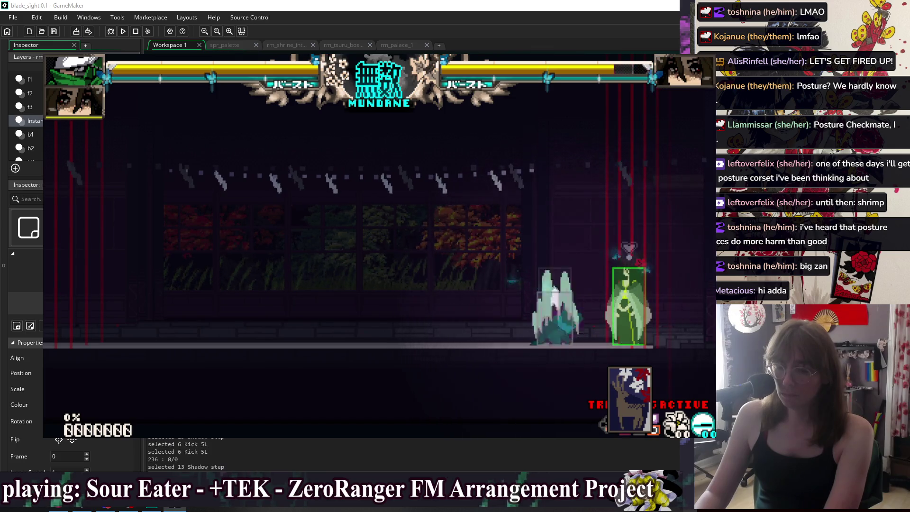
{"action": "key", "text": "Up"}
{"action": "key", "text": "Up"}
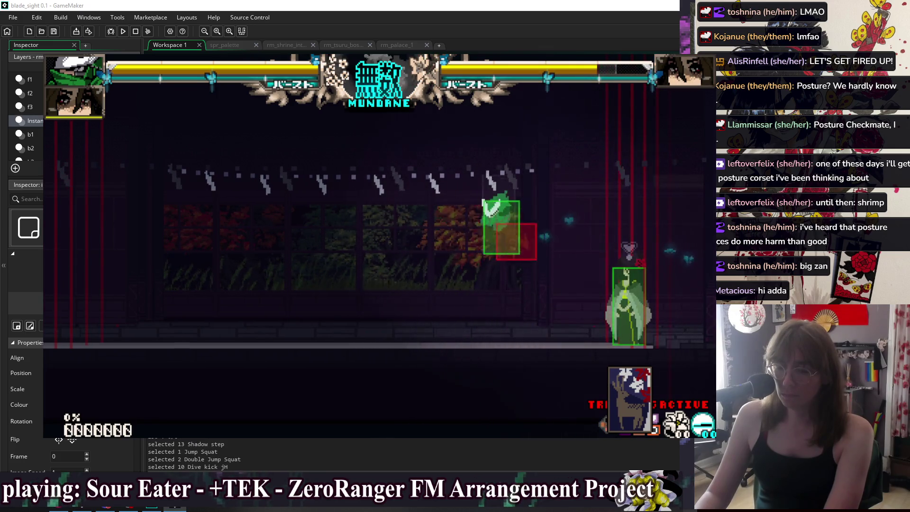
{"action": "key", "text": "Down"}
{"action": "key", "text": "Right"}
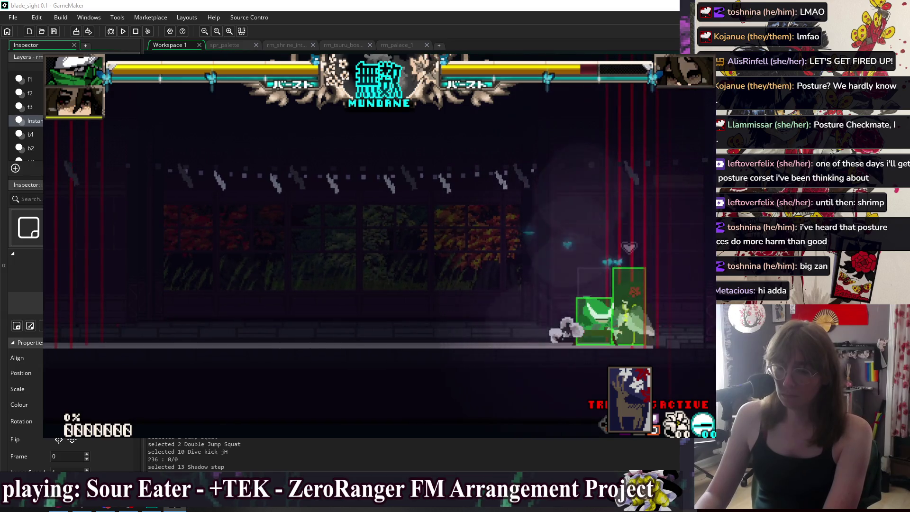
{"action": "key", "text": "Down"}
{"action": "key", "text": "Up"}
{"action": "key", "text": "Up"}
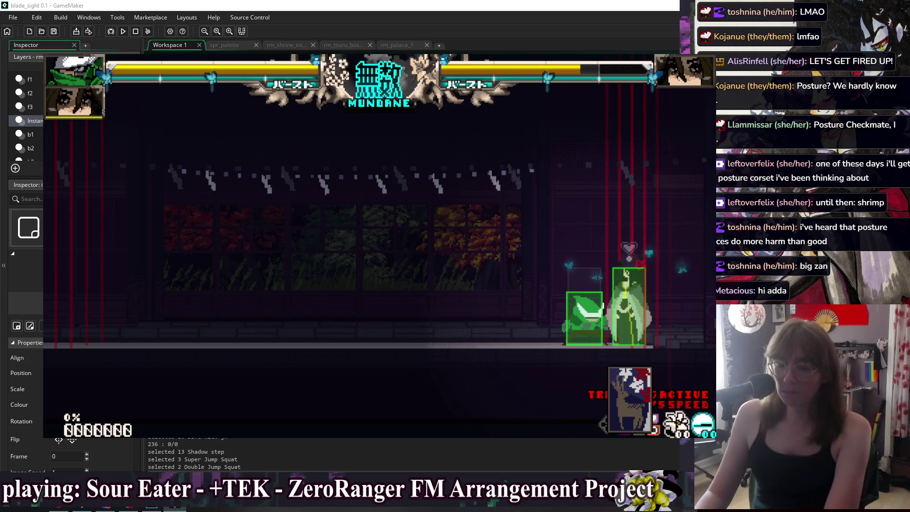
Keep jumping, slashing and shadow-stepping at the enemy, then close the running game.
{"action": "key", "text": "space"}
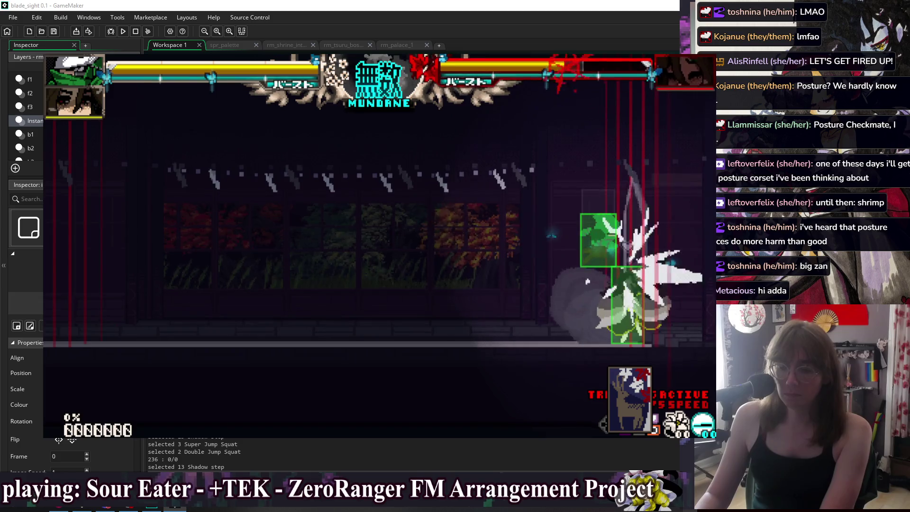
{"action": "key", "text": "space"}
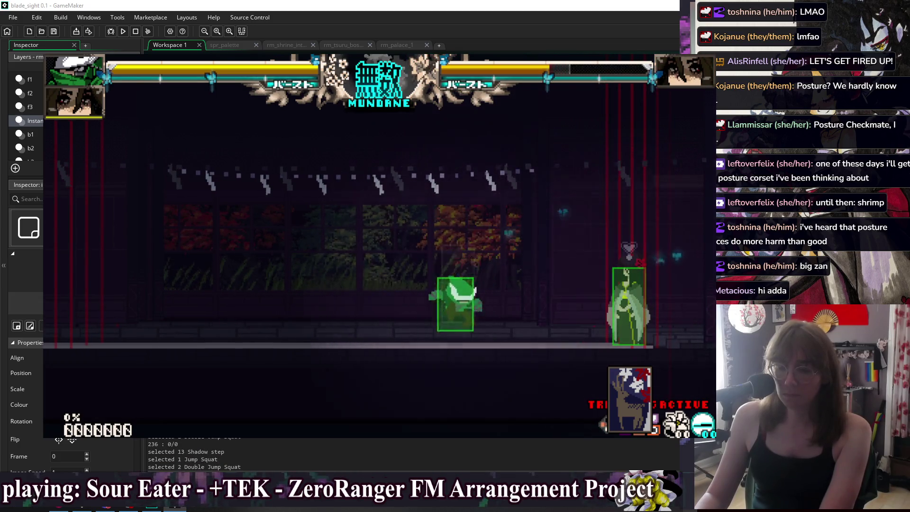
{"action": "key", "text": "space"}
{"action": "key", "text": "space"}
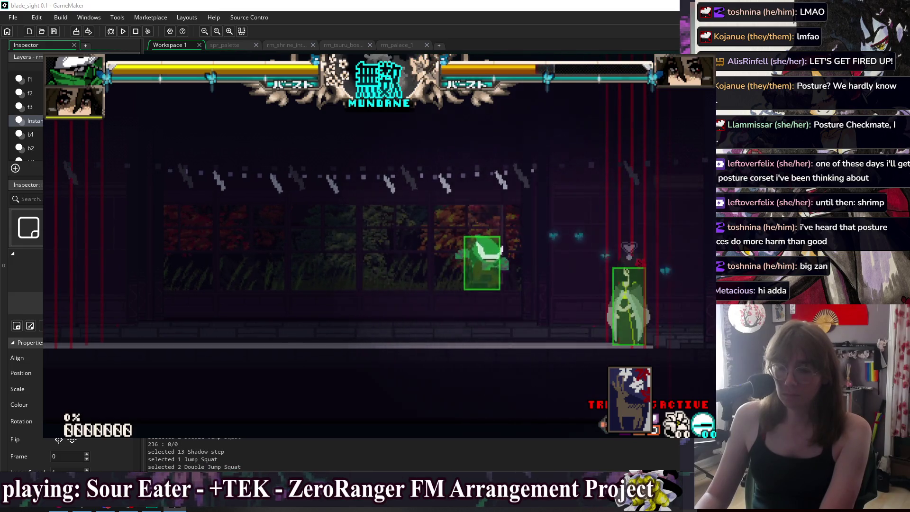
{"action": "key", "text": "space"}
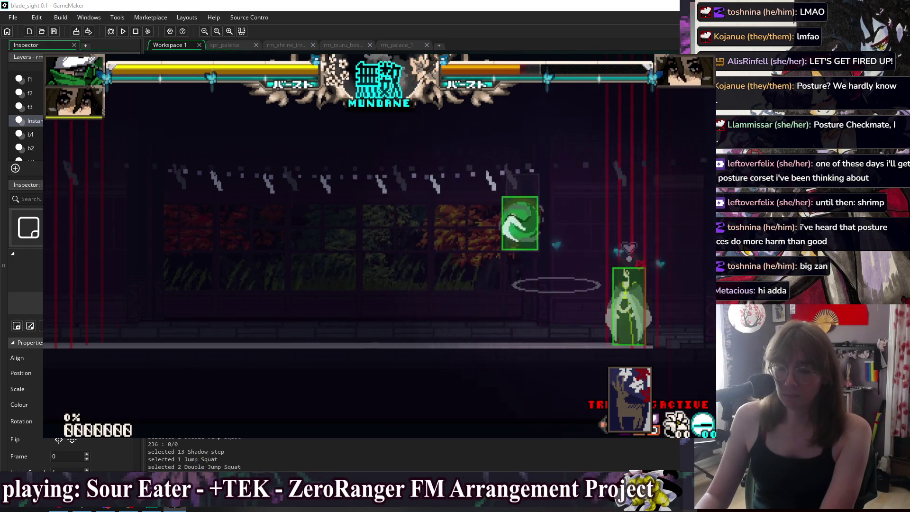
{"action": "key", "text": "space"}
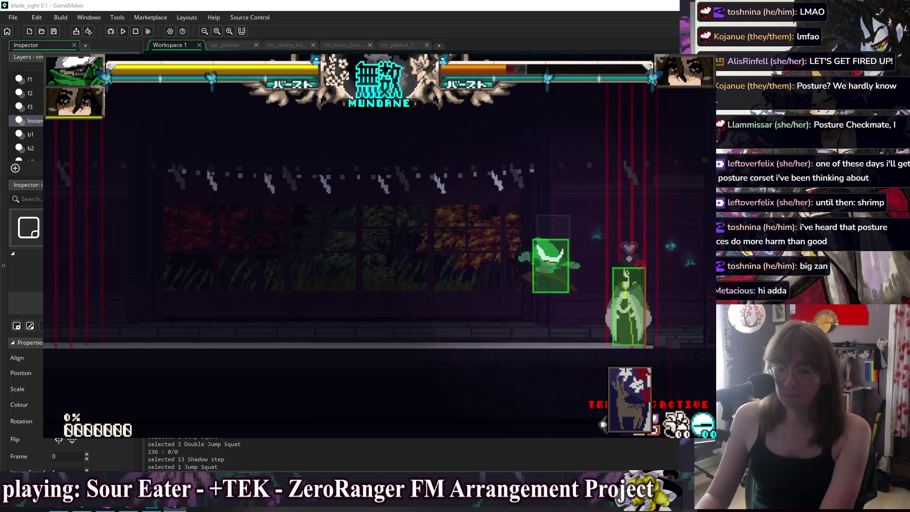
{"action": "key", "text": "space"}
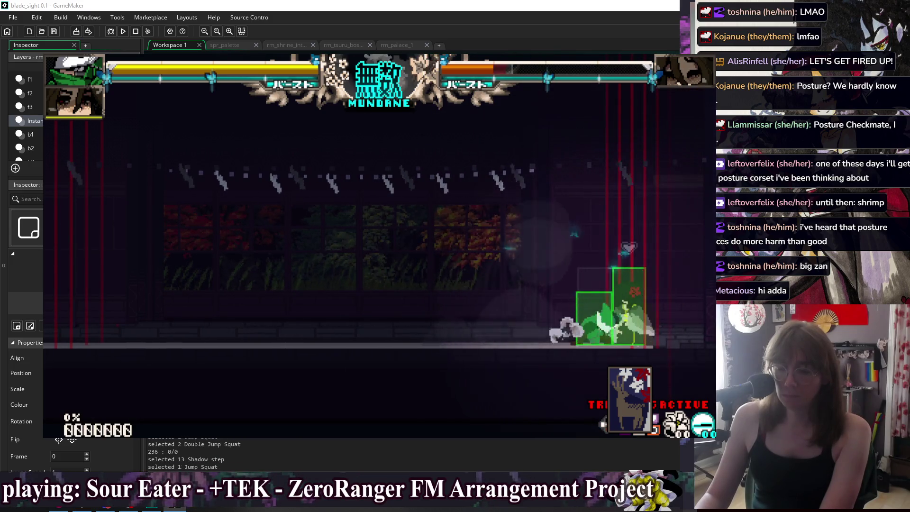
{"action": "key", "text": "space"}
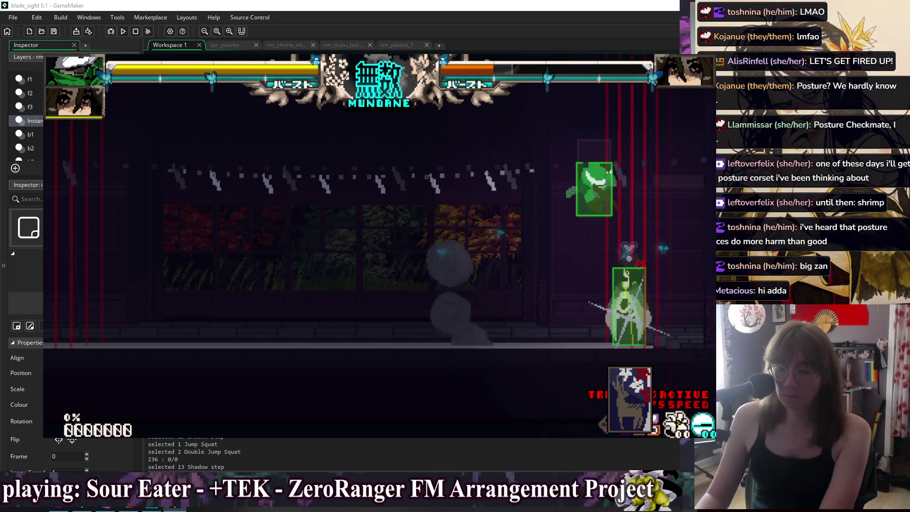
{"action": "key", "text": "space"}
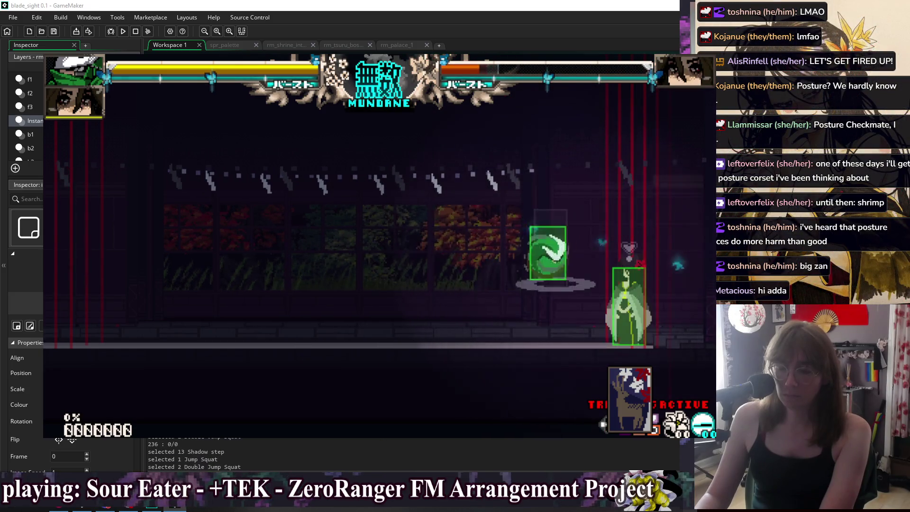
{"action": "key", "text": "space"}
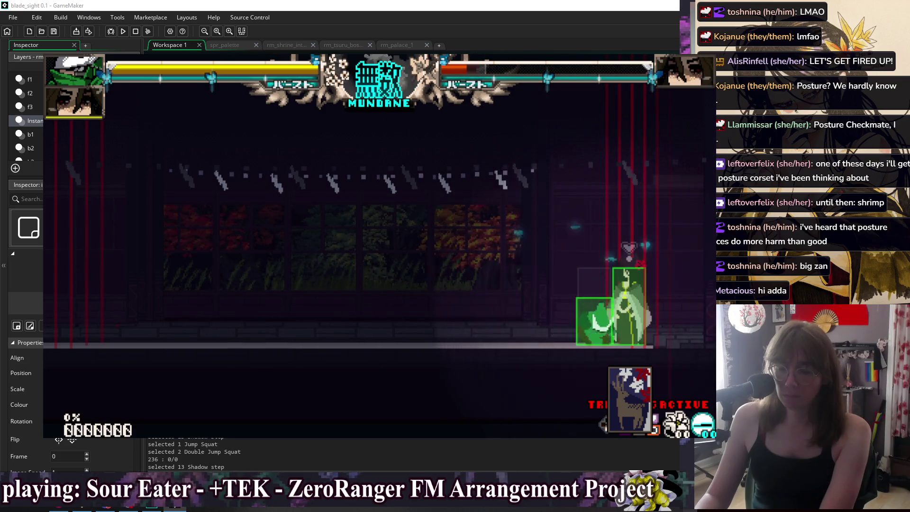
{"action": "key", "text": "Escape"}
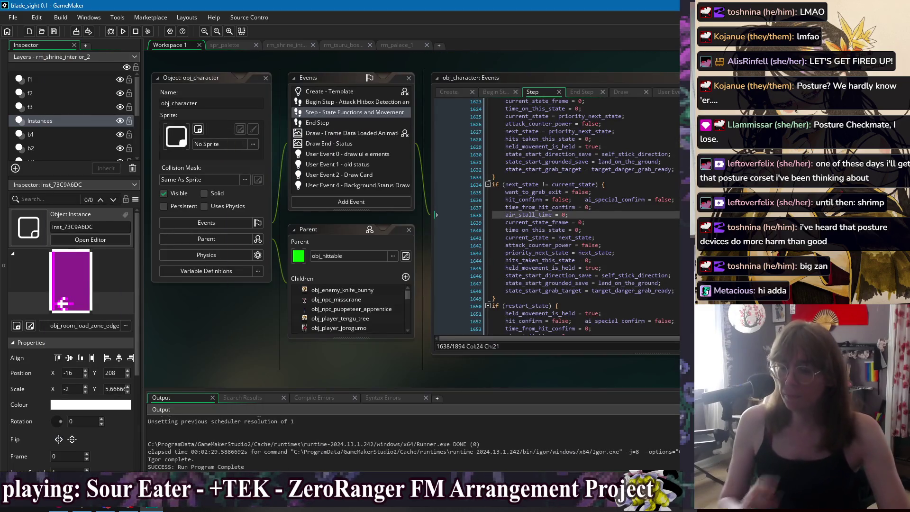
Switch from obj_character's Step code to obj_enemy_deathbubble's Create code via the Windows list.
{"action": "left_click", "coordinate": [662, 224]}
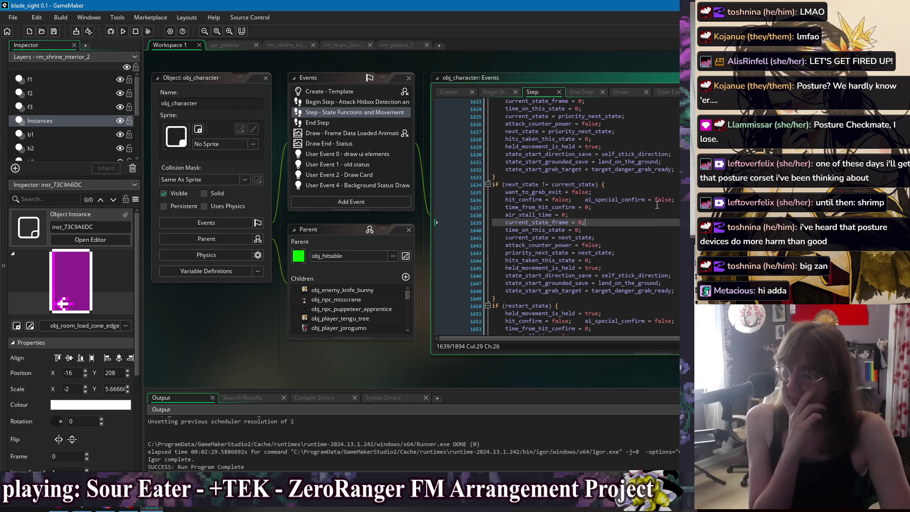
{"action": "key", "text": "Up"}
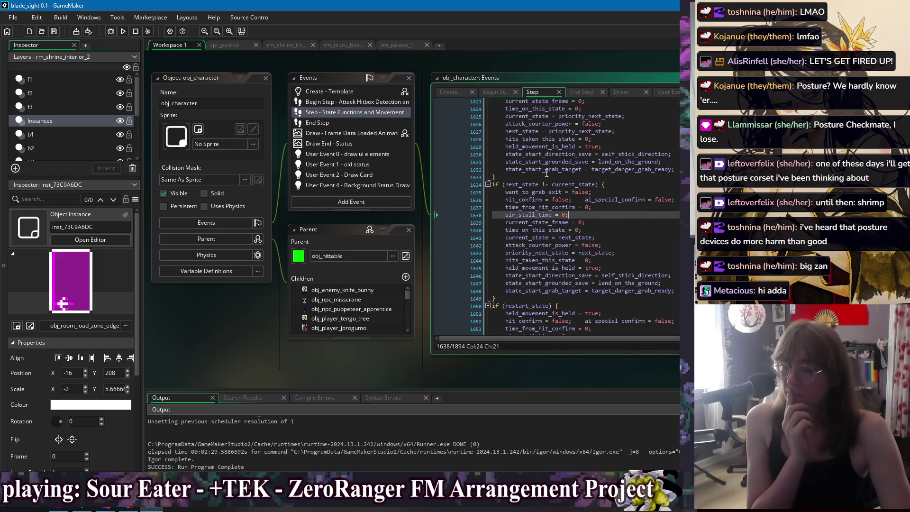
{"action": "left_click_drag", "start_coordinate": [537, 60], "coordinate": [382, 72]}
{"action": "right_click", "coordinate": [383, 72]}
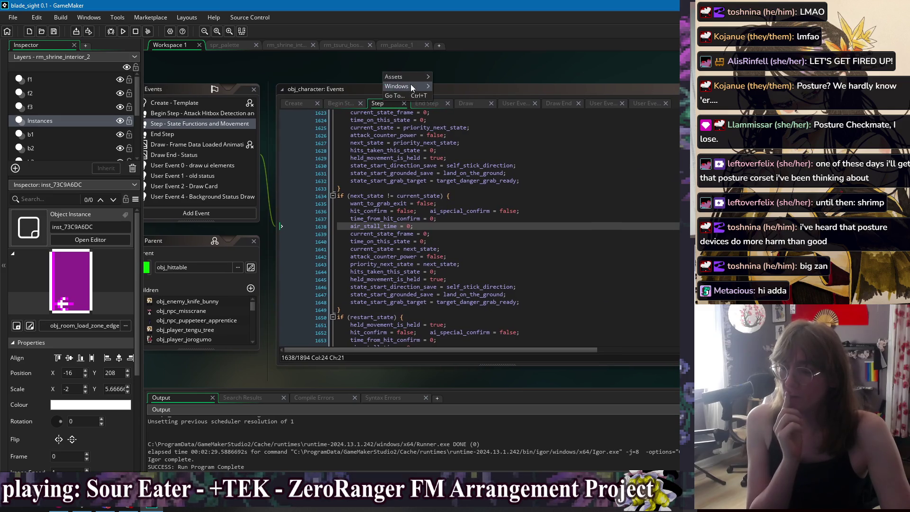
{"action": "mouse_move", "coordinate": [411, 85]}
{"action": "left_click", "coordinate": [505, 125]}
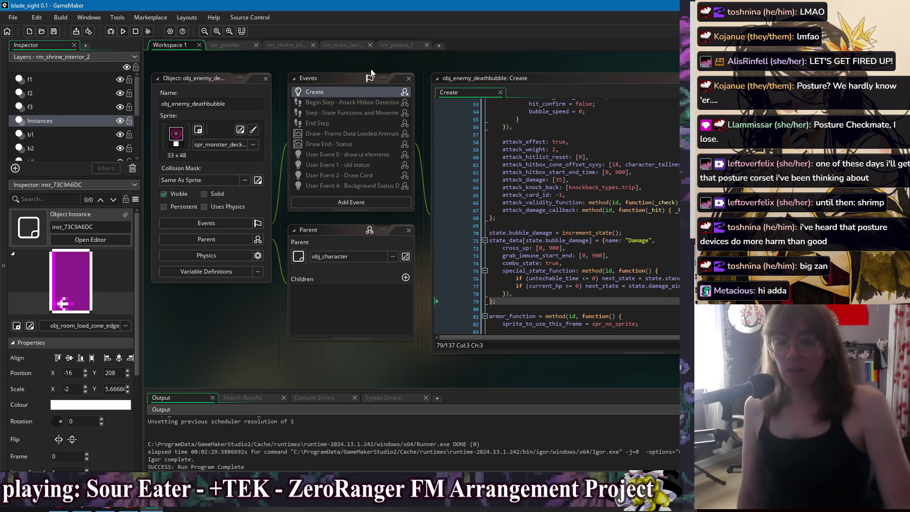
{"action": "left_click_drag", "start_coordinate": [609, 64], "coordinate": [432, 75]}
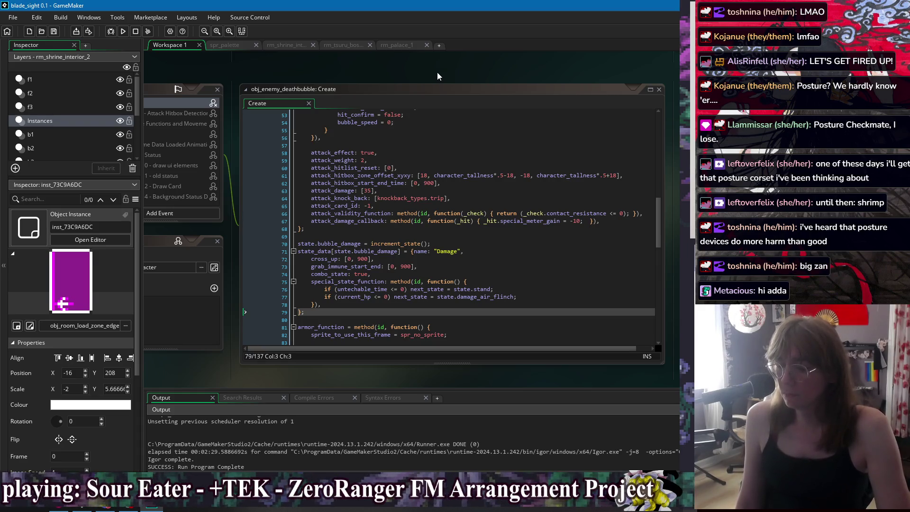
{"action": "left_click", "coordinate": [539, 274]}
{"action": "left_click", "coordinate": [557, 282]}
{"action": "left_click", "coordinate": [560, 289]}
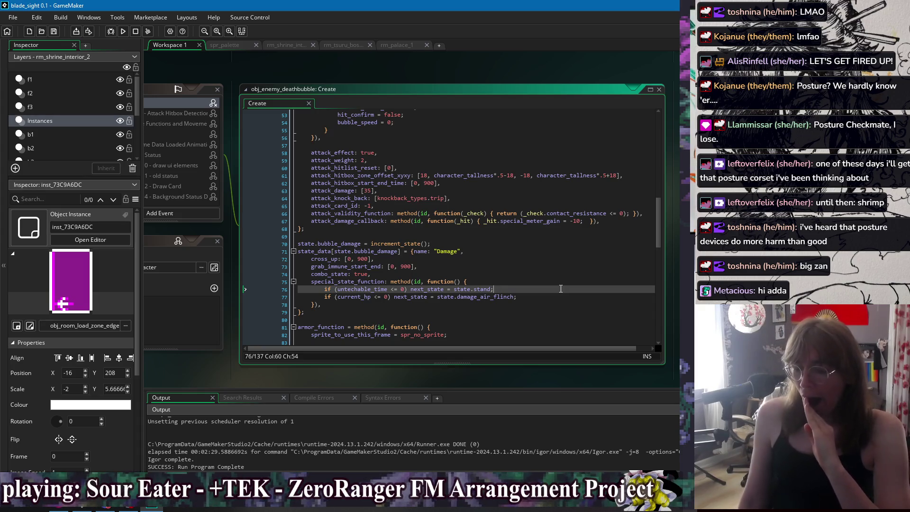
{"action": "scroll", "coordinate": [554, 287], "scroll_direction": "up", "scroll_amount": 10}
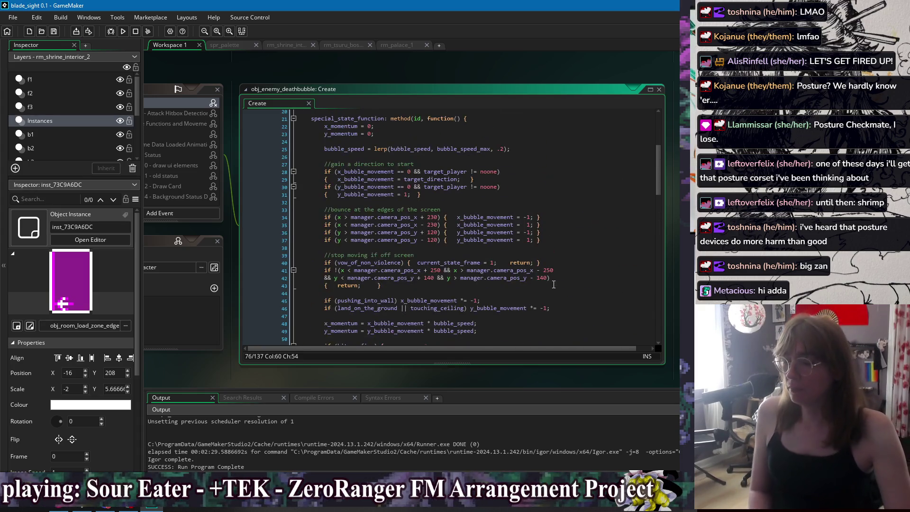
{"action": "scroll", "coordinate": [550, 286], "scroll_direction": "up", "scroll_amount": 3}
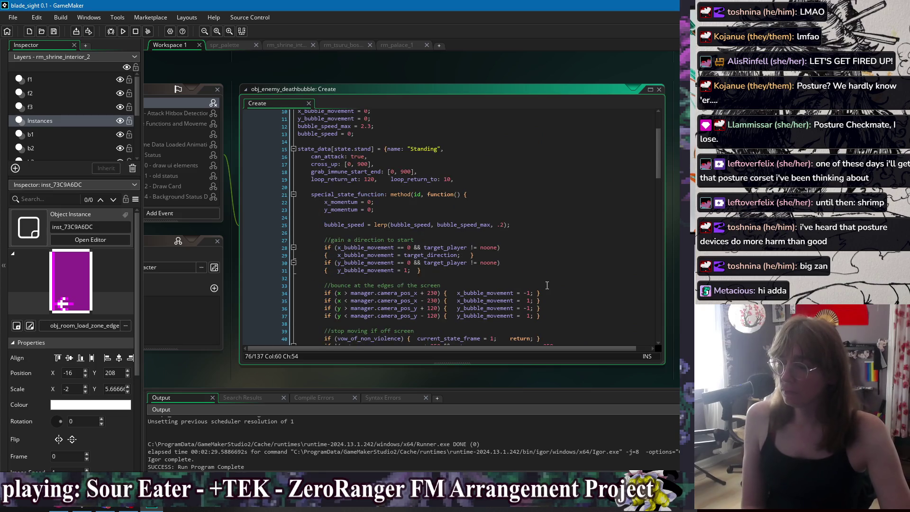
{"action": "left_click", "coordinate": [487, 175]}
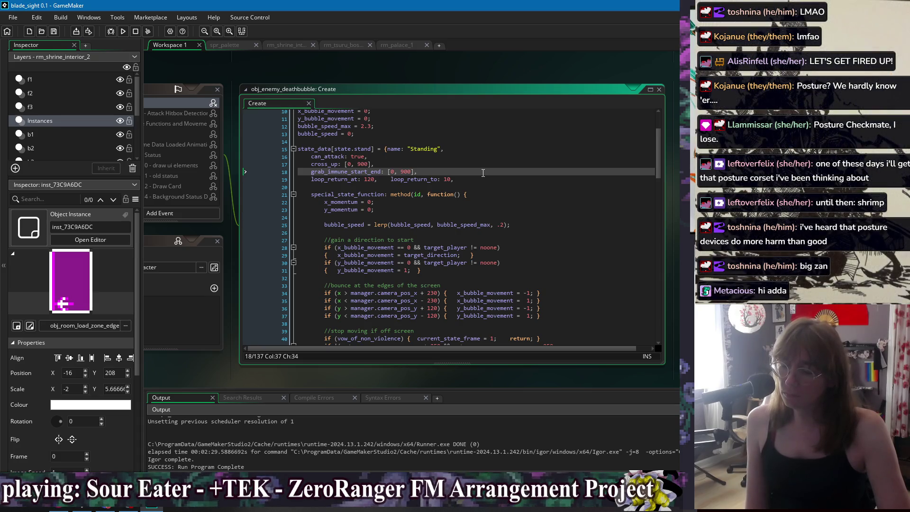
{"action": "scroll", "coordinate": [483, 173], "scroll_direction": "down", "scroll_amount": 10}
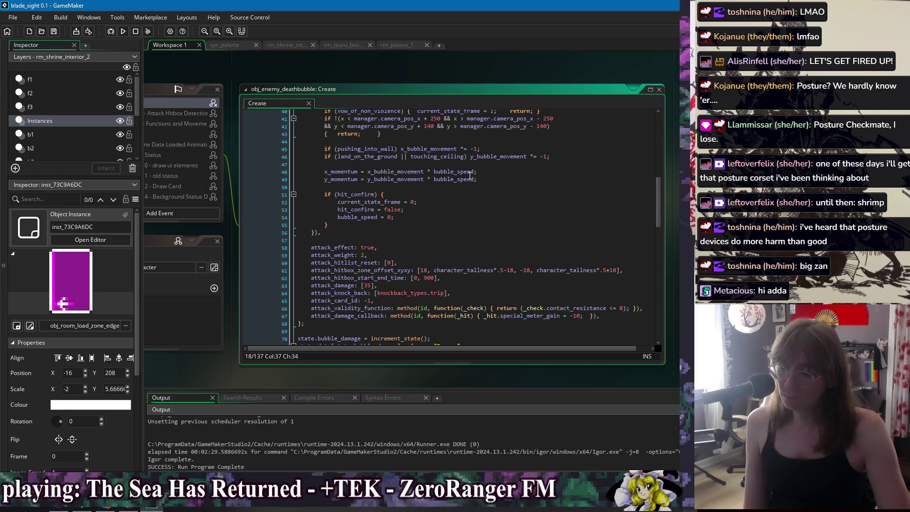
{"action": "right_click", "coordinate": [410, 67]}
{"action": "mouse_move", "coordinate": [431, 82]}
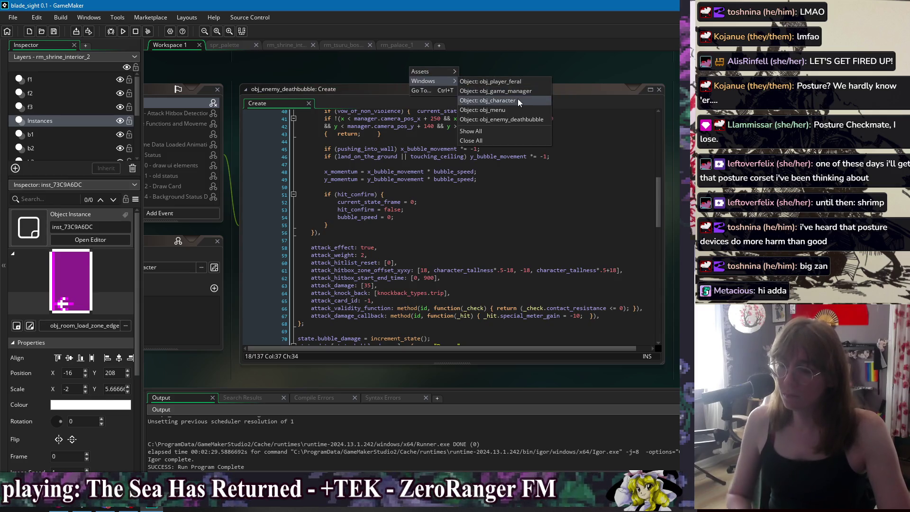
Search obj_character's Step code for counter_hit and land on the character_make_puff line 1012.
{"action": "left_click", "coordinate": [512, 101]}
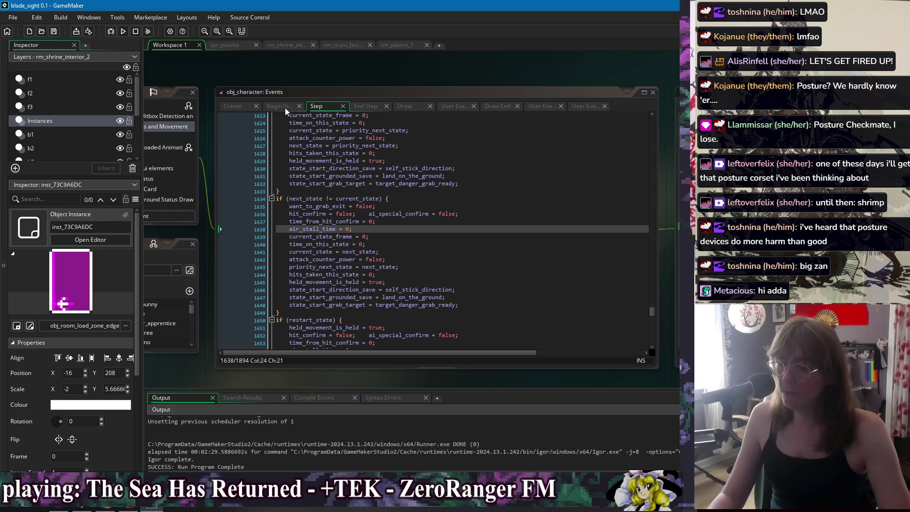
{"action": "left_click", "coordinate": [478, 195]}
{"action": "key", "text": "ctrl+f"}
{"action": "type", "text": "counter_hit"}
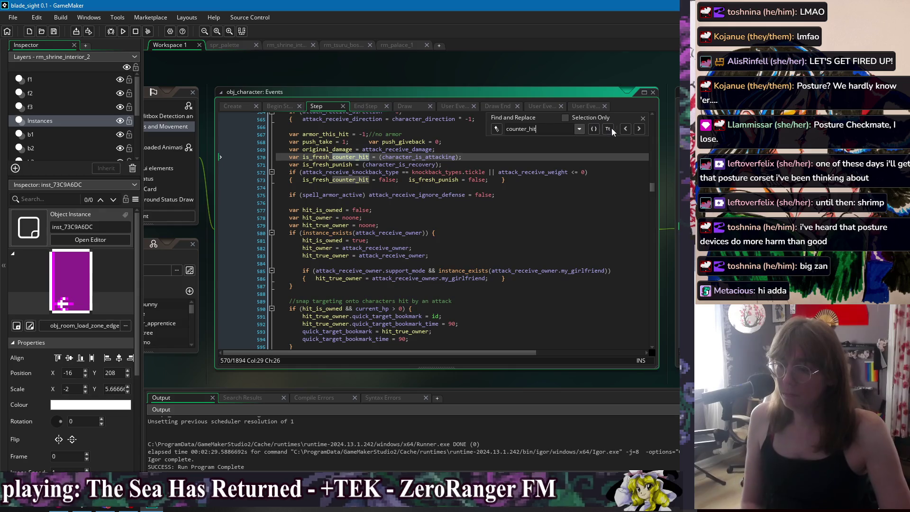
{"action": "left_click", "coordinate": [638, 129]}
{"action": "left_click", "coordinate": [639, 129]}
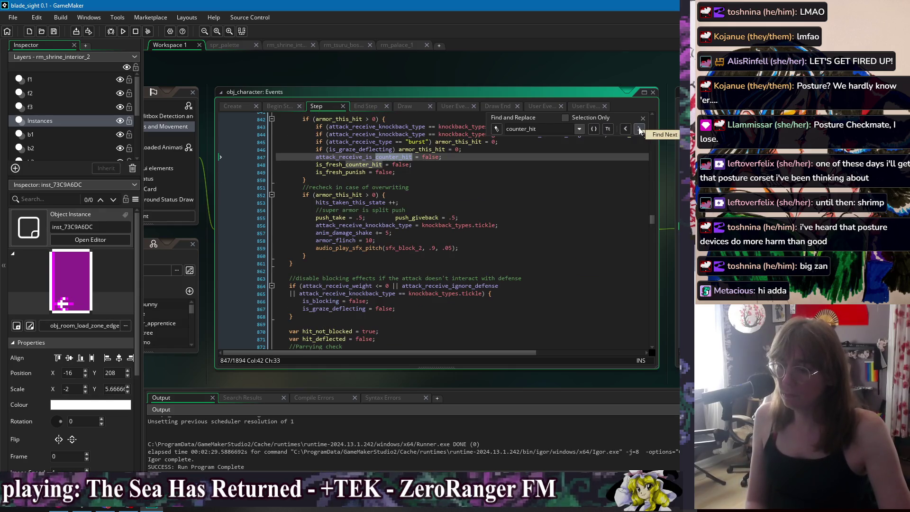
{"action": "left_click", "coordinate": [639, 129]}
{"action": "left_click", "coordinate": [639, 129]}
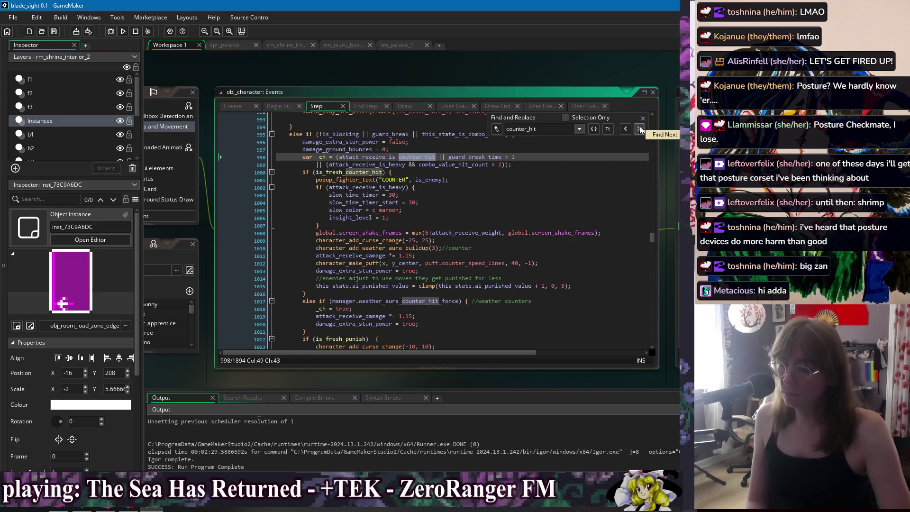
{"action": "left_click", "coordinate": [471, 263]}
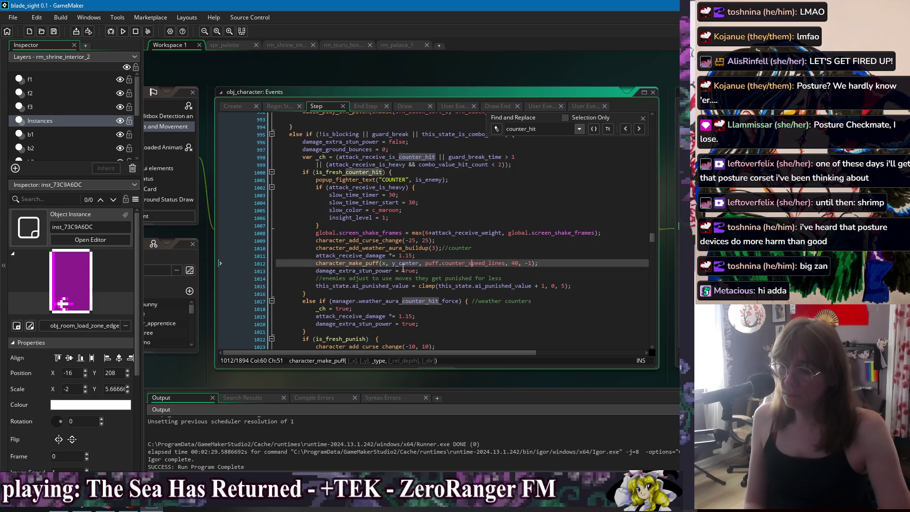
Search the project for counter_speed_lines and jump to its puff definition in obj_fx_puff.
{"action": "double_click", "coordinate": [459, 263]}
{"action": "key", "text": "ctrl+shift+f"}
{"action": "left_click", "coordinate": [261, 128]}
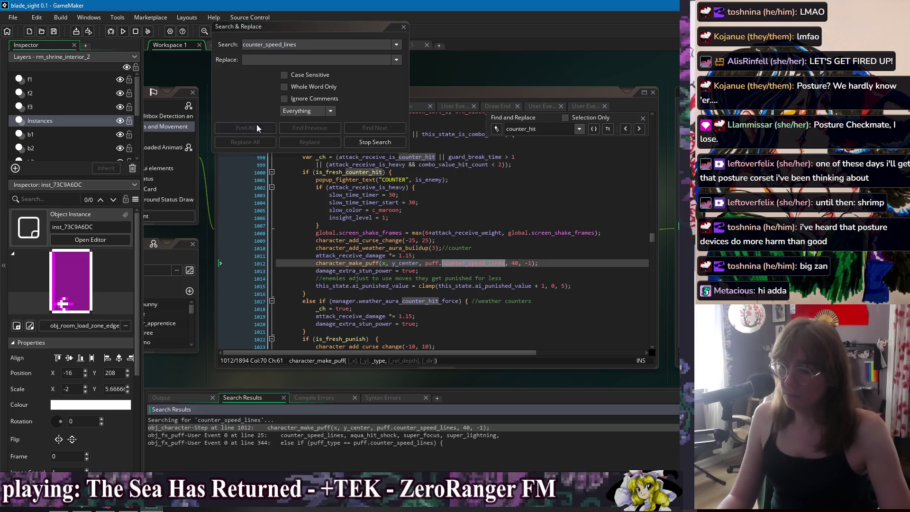
{"action": "double_click", "coordinate": [316, 427]}
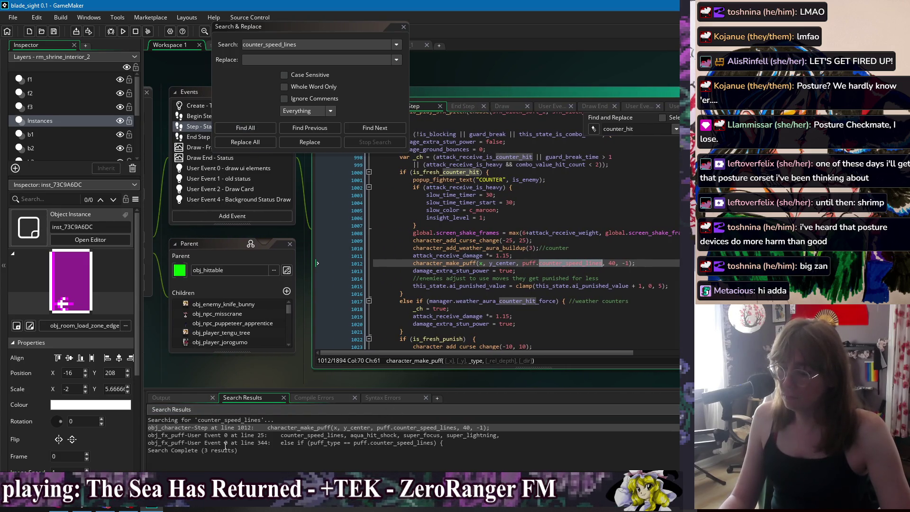
{"action": "double_click", "coordinate": [338, 436]}
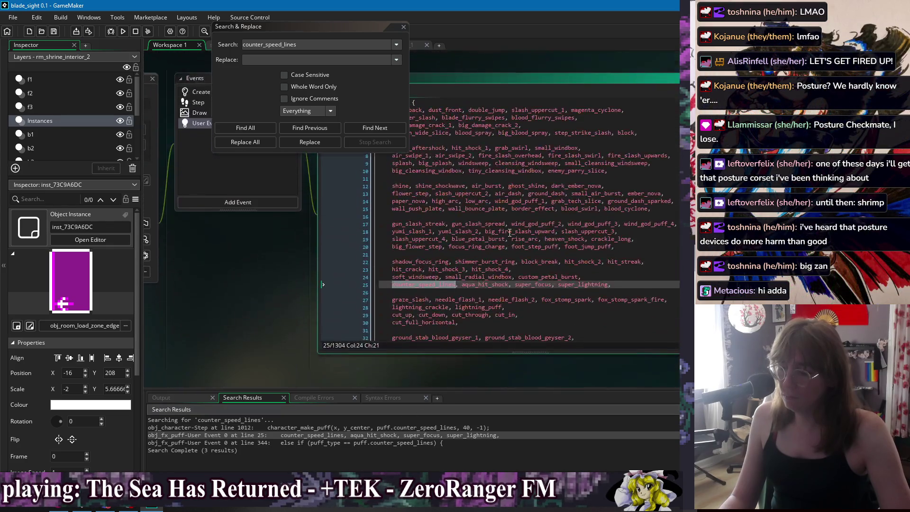
{"action": "double_click", "coordinate": [384, 443]}
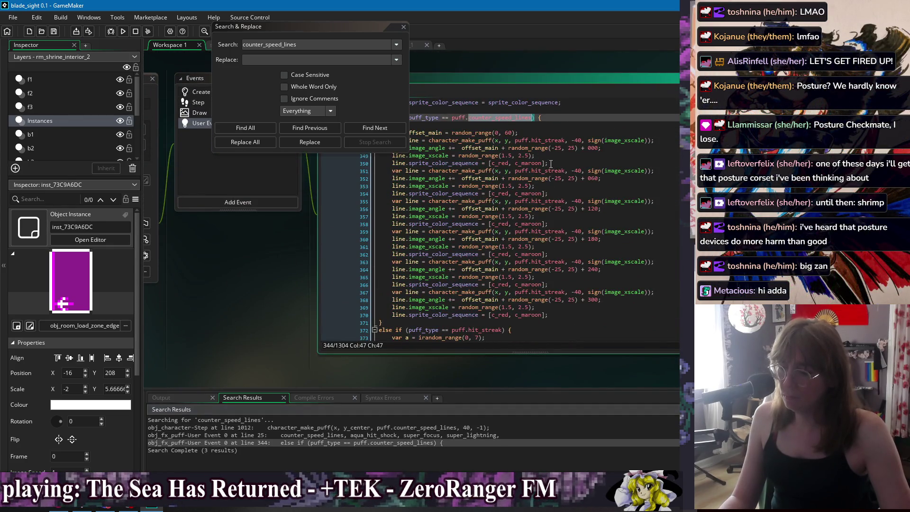
Inspect the random_range and character_make_puff parameters on lines 344–371 of the puff code.
{"action": "left_click", "coordinate": [490, 190]}
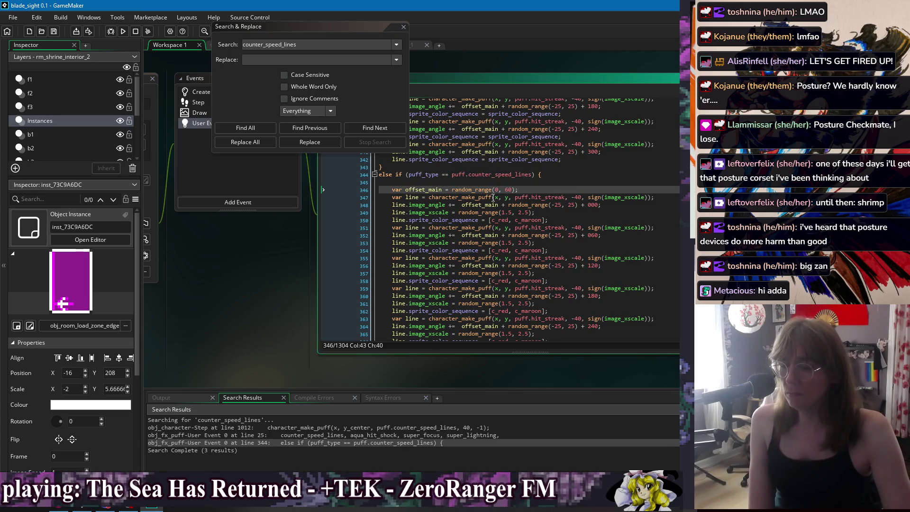
{"action": "key", "text": "Down"}
{"action": "left_click", "coordinate": [434, 213]}
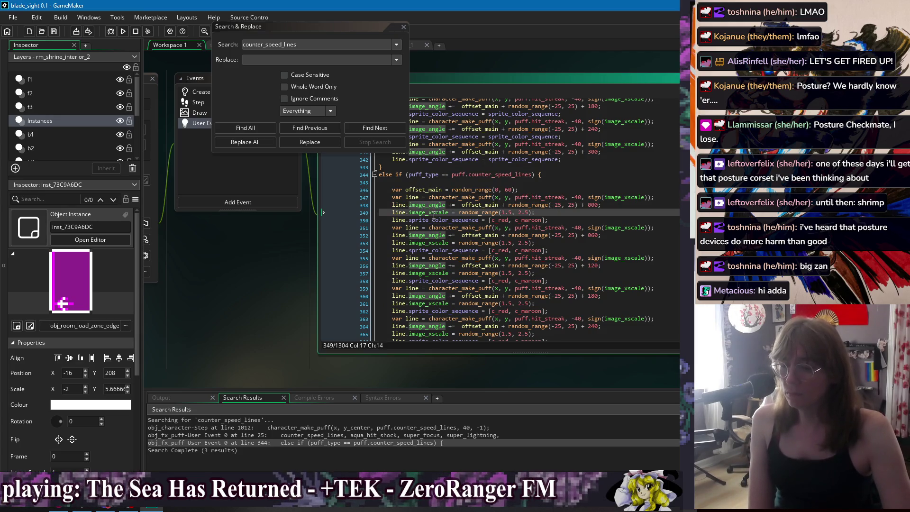
{"action": "left_click", "coordinate": [430, 205]}
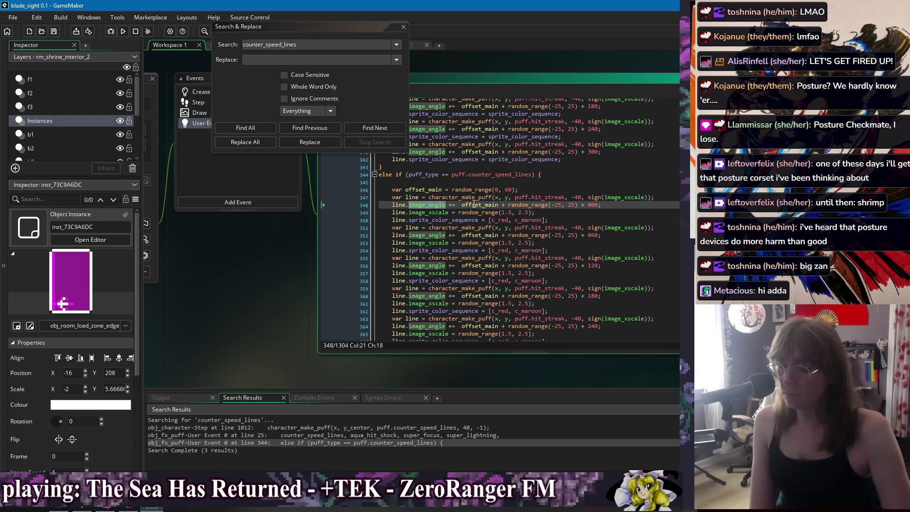
{"action": "left_click", "coordinate": [530, 205]}
{"action": "left_click", "coordinate": [557, 175]}
{"action": "scroll", "coordinate": [557, 200], "scroll_direction": "down", "scroll_amount": 2}
{"action": "scroll", "coordinate": [557, 200], "scroll_direction": "down", "scroll_amount": 1}
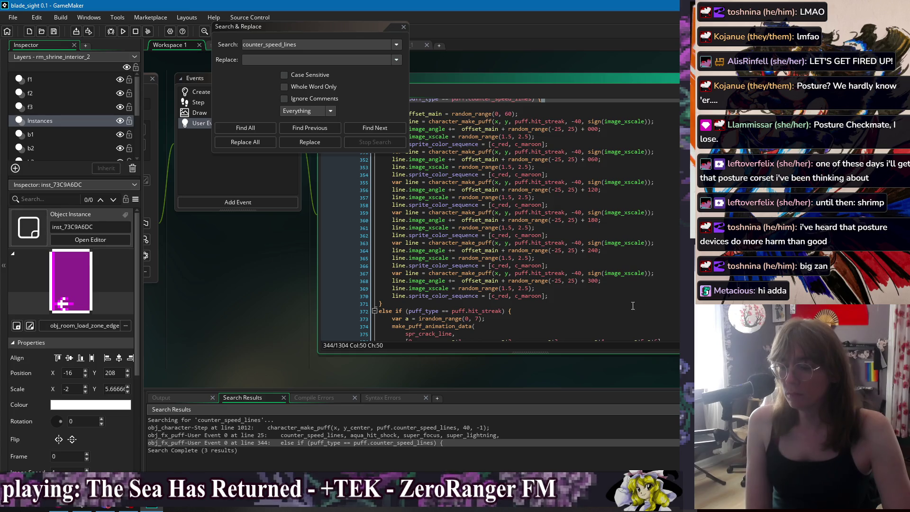
{"action": "scroll", "coordinate": [594, 316], "scroll_direction": "up", "scroll_amount": 1}
{"action": "left_click", "coordinate": [571, 320]}
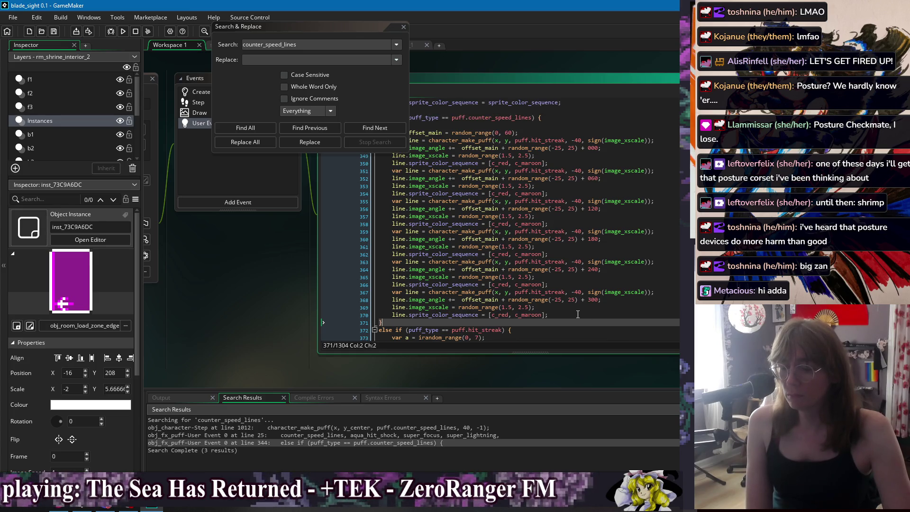
{"action": "left_click", "coordinate": [579, 285]}
{"action": "left_click", "coordinate": [496, 292]}
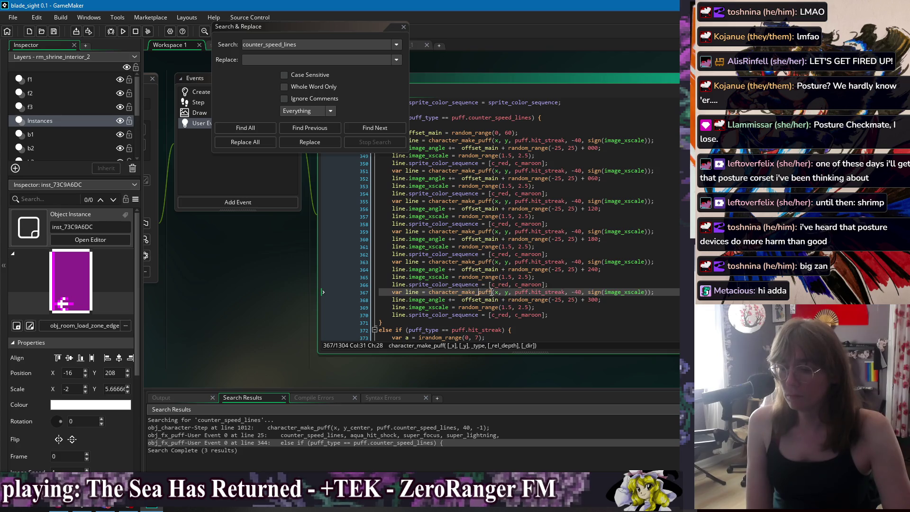
{"action": "left_click", "coordinate": [512, 292]}
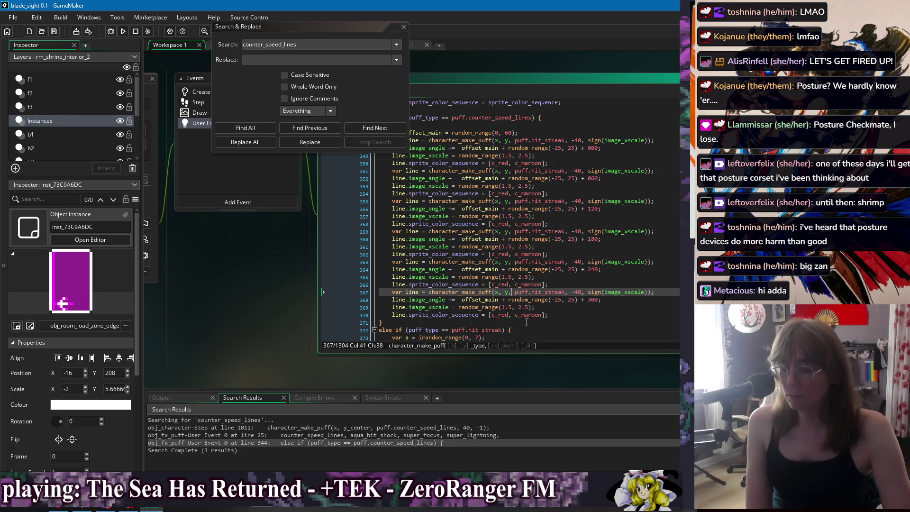
Check character_make_puff's definition, return to the obj_fx_puff event, and close the search window.
{"action": "middle_click", "coordinate": [479, 290]}
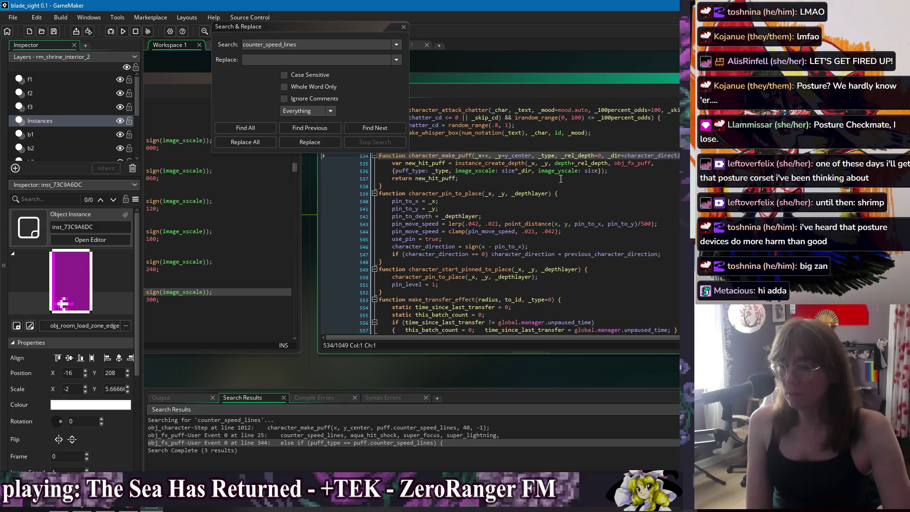
{"action": "scroll", "coordinate": [431, 59], "scroll_direction": "up", "scroll_amount": 3}
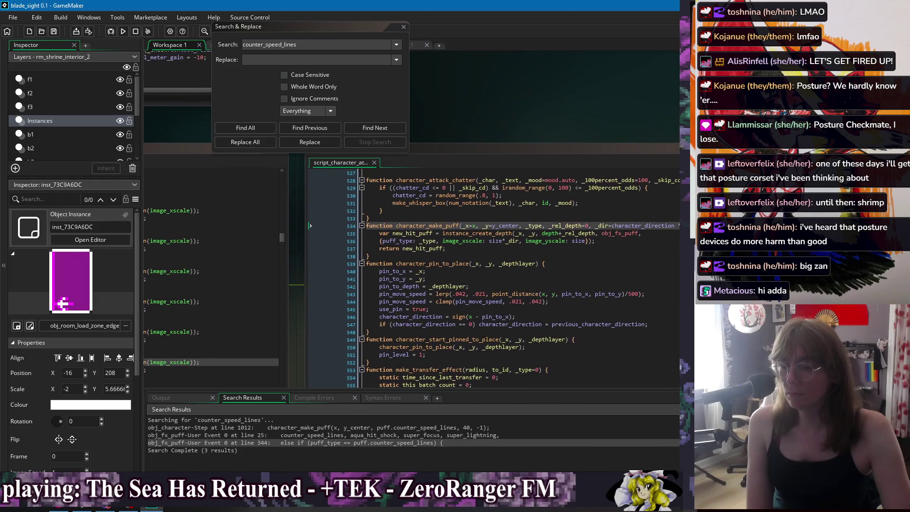
{"action": "double_click", "coordinate": [208, 442]}
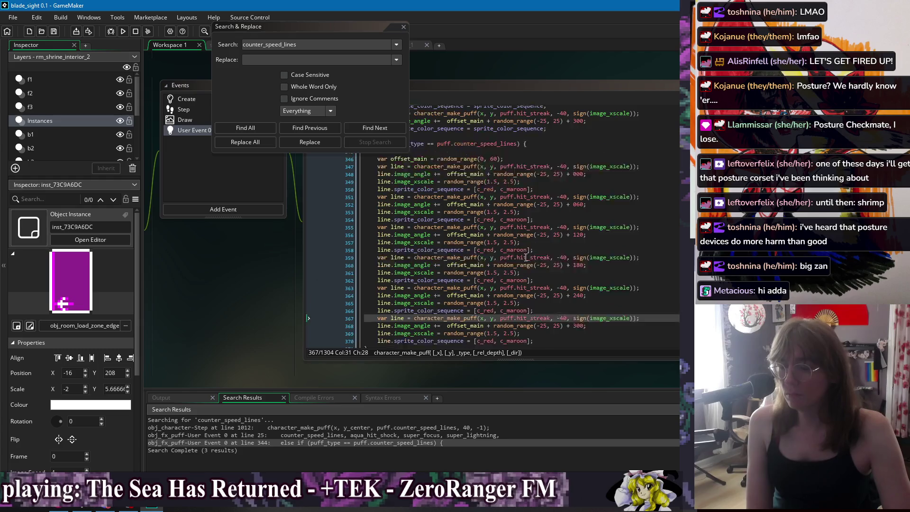
{"action": "left_click", "coordinate": [435, 169]}
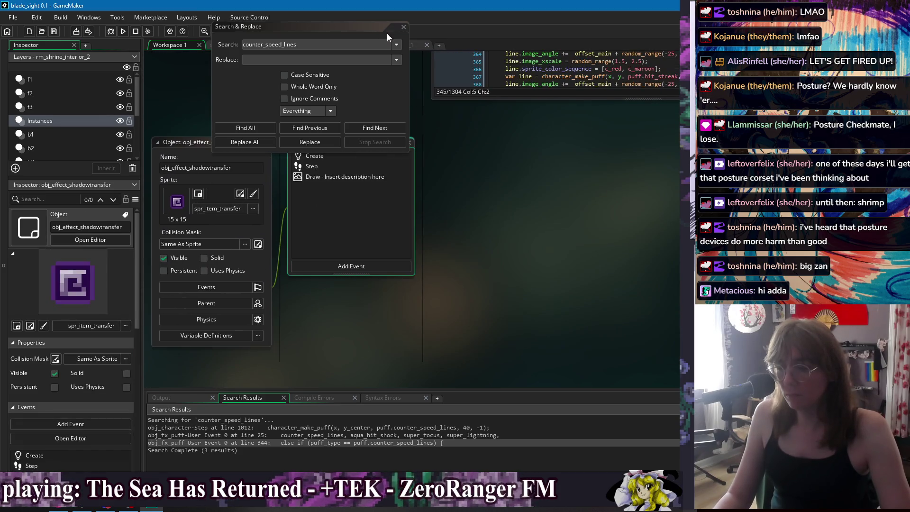
{"action": "left_click", "coordinate": [403, 27]}
Look through obj_effect_shadowtransfer's Create, Step and Draw event code.
{"action": "double_click", "coordinate": [340, 156]}
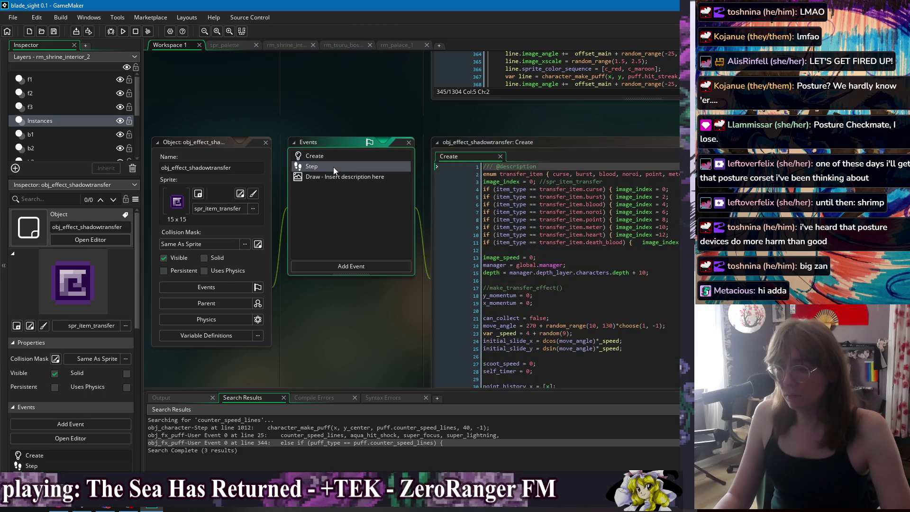
{"action": "double_click", "coordinate": [333, 167]}
{"action": "double_click", "coordinate": [336, 178]}
{"action": "left_click", "coordinate": [334, 158]}
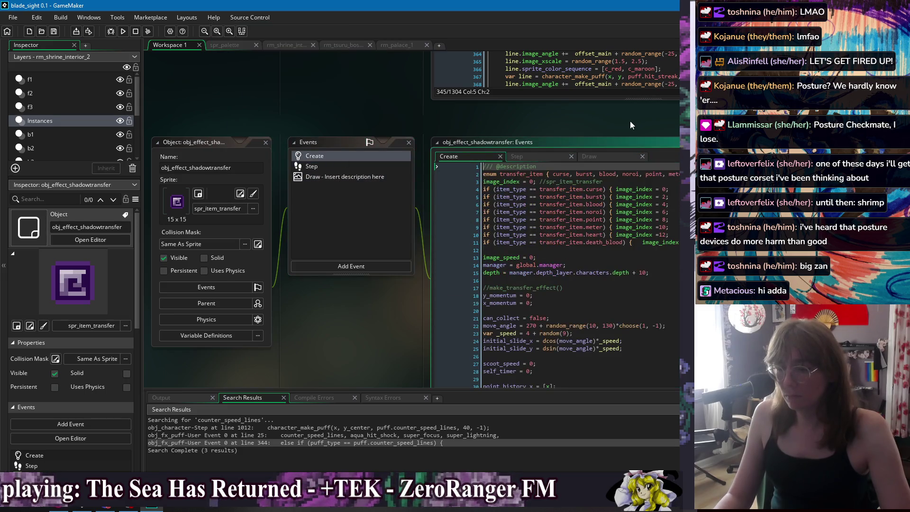
{"action": "left_click", "coordinate": [473, 149]}
{"action": "scroll", "coordinate": [455, 214], "scroll_direction": "down", "scroll_amount": 5}
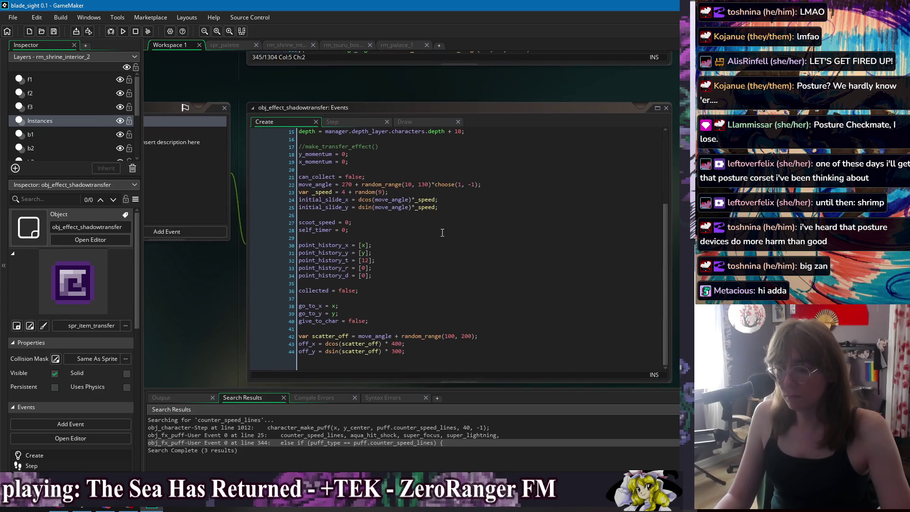
{"action": "left_click", "coordinate": [364, 238]}
{"action": "left_click", "coordinate": [387, 289]}
{"action": "left_click", "coordinate": [332, 122]}
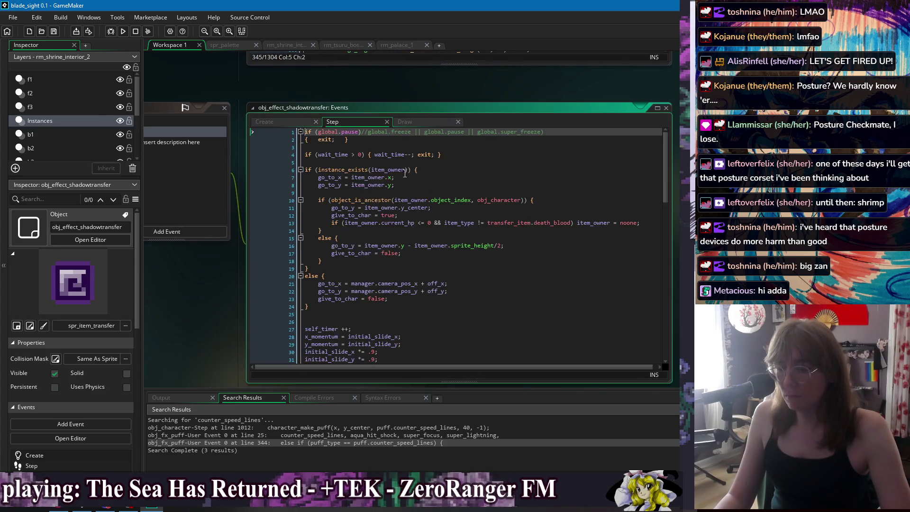
{"action": "scroll", "coordinate": [428, 202], "scroll_direction": "down", "scroll_amount": 5}
{"action": "scroll", "coordinate": [412, 223], "scroll_direction": "up", "scroll_amount": 2}
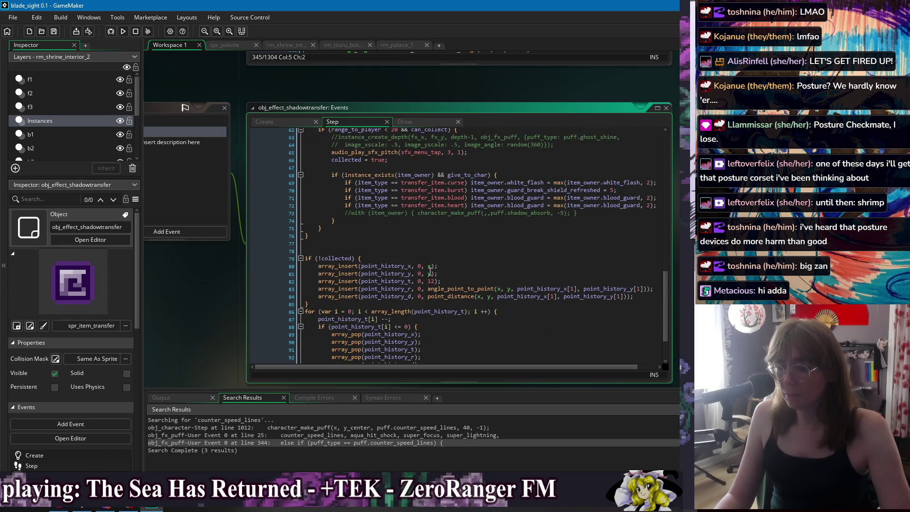
{"action": "scroll", "coordinate": [431, 270], "scroll_direction": "up", "scroll_amount": 2}
After line 68, add a with-statement calling character_make_puff with puff.shadow_absorb and 5.
{"action": "left_click", "coordinate": [526, 213]}
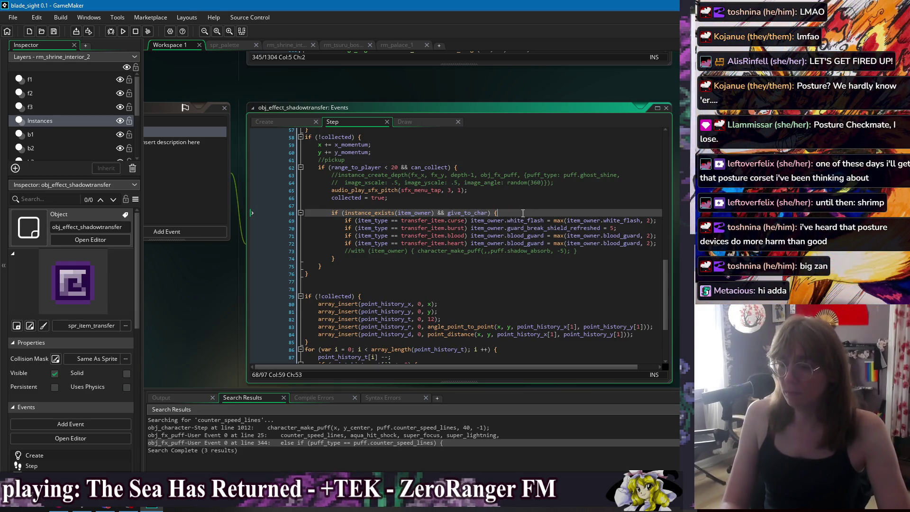
{"action": "key", "text": "Return"}
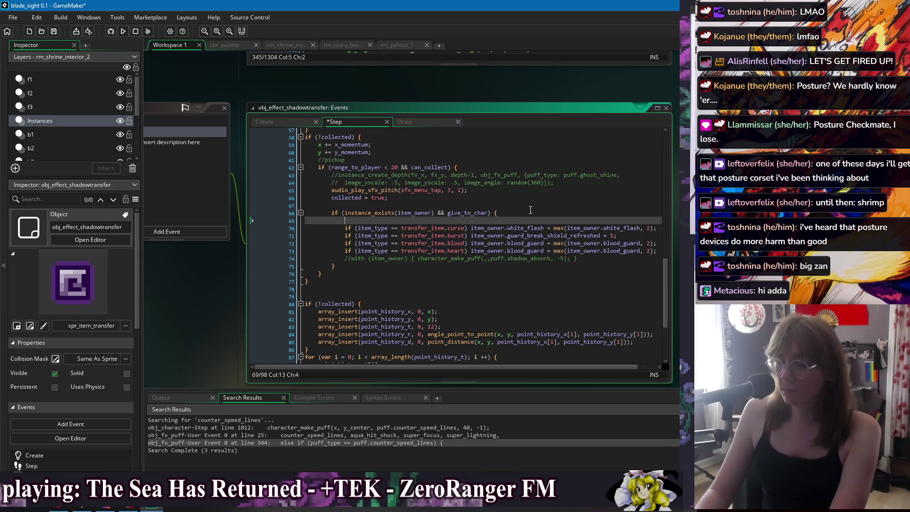
{"action": "type", "text": "with ("}
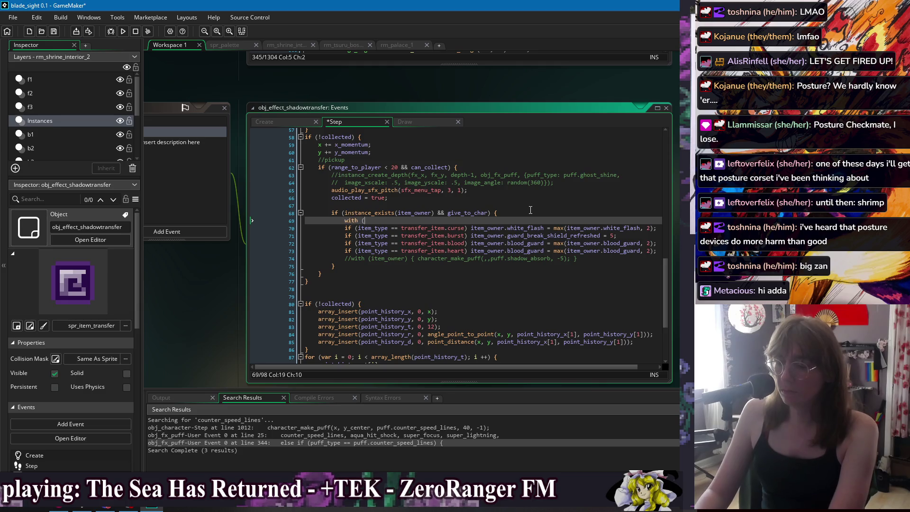
{"action": "type", "text": "g_char"}
{"action": "type", "text": " char_make_puf"}
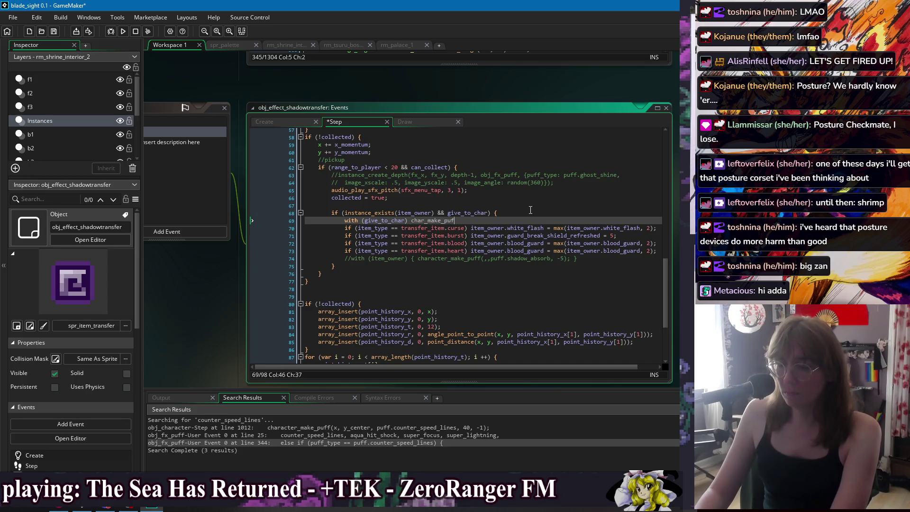
{"action": "type", "text": "acteke_puf(x, y_cent"}
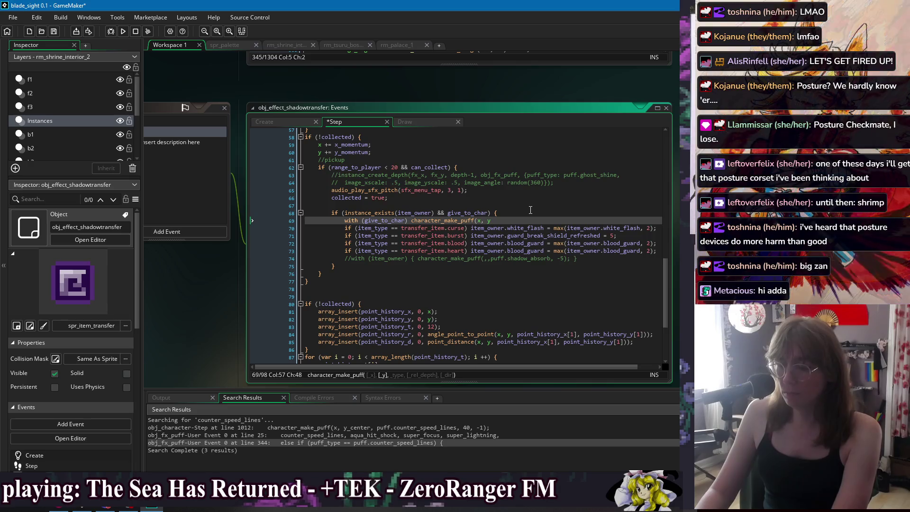
{"action": "type", "text": "er, "}
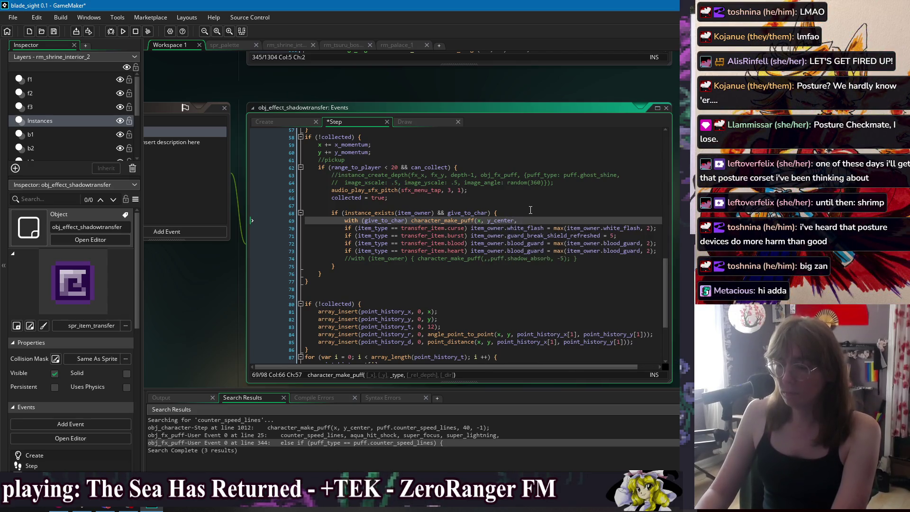
{"action": "type", "text": "puff.shadow"}
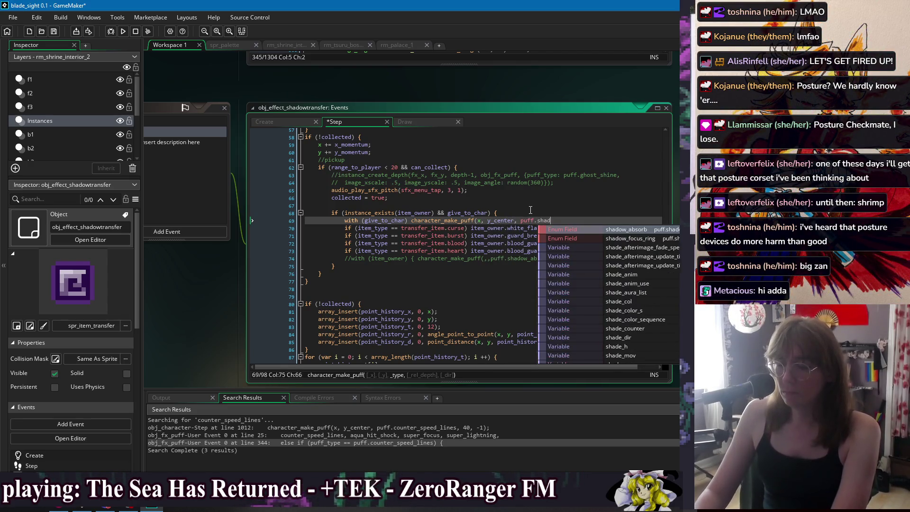
{"action": "key", "text": "Return"}
{"action": "type", "text": ", "}
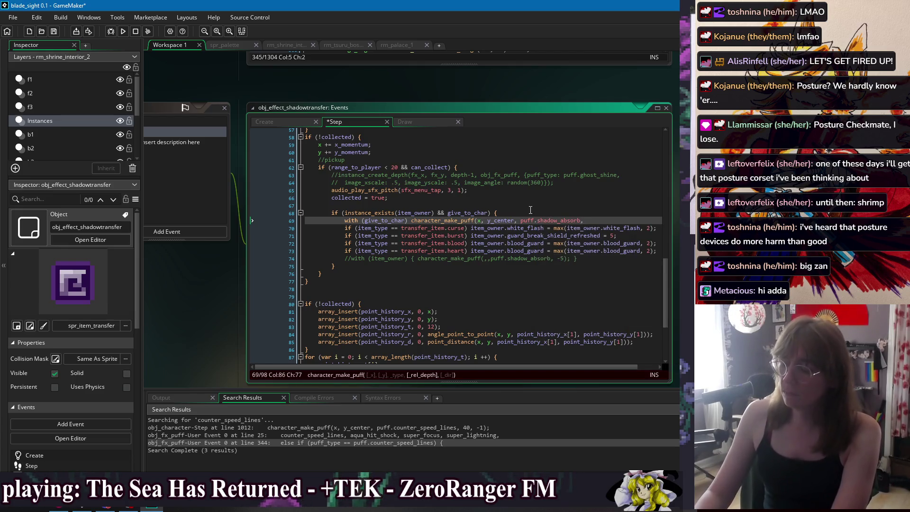
{"action": "type", "text": "5"}
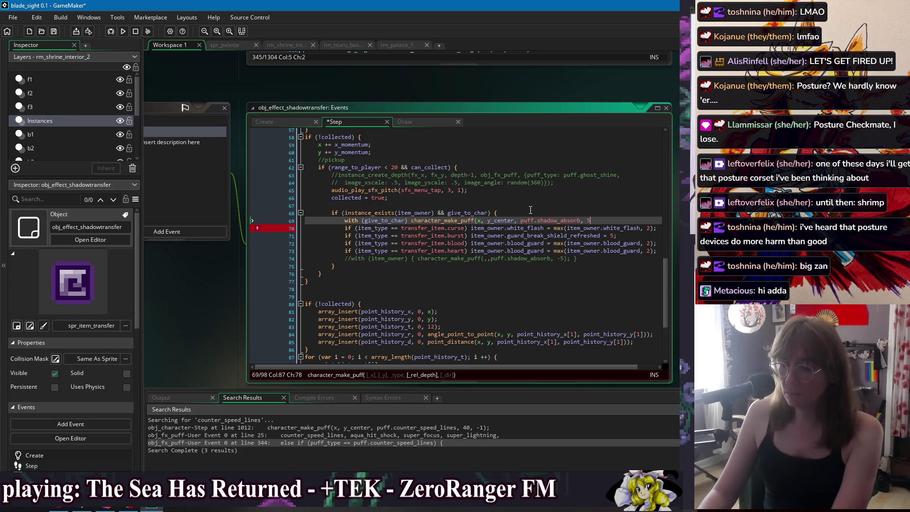
{"action": "type", "text": ");"}
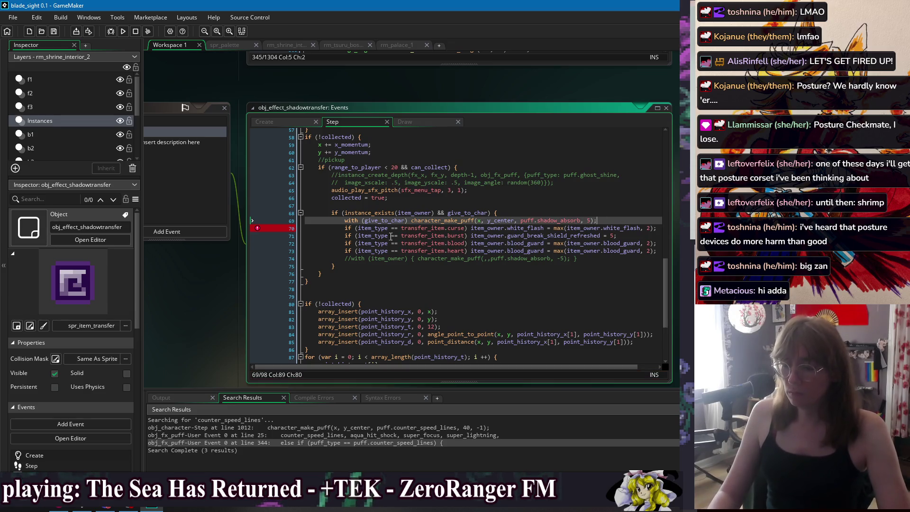
Comment out the item-type bonus lines 70–74 with Ctrl+K.
{"action": "left_click", "coordinate": [346, 228]}
{"action": "key", "text": "ctrl+k"}
{"action": "key", "text": "ctrl+k"}
{"action": "key", "text": "ctrl+k"}
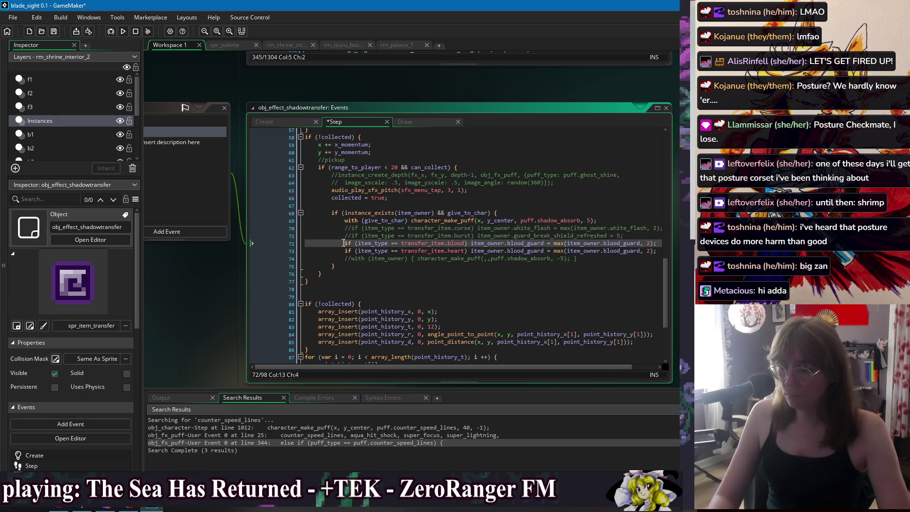
{"action": "key", "text": "ctrl+k"}
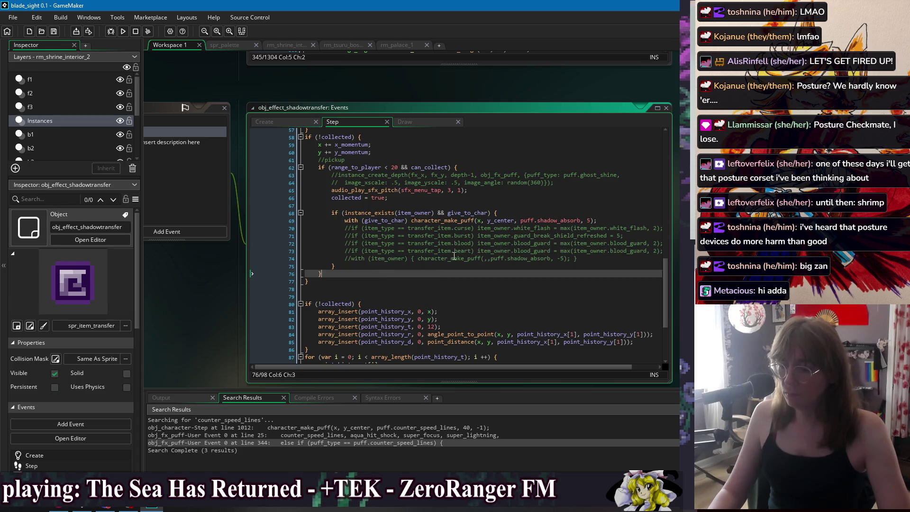
{"action": "left_click_drag", "start_coordinate": [411, 258], "coordinate": [609, 254]}
{"action": "left_click", "coordinate": [609, 254]}
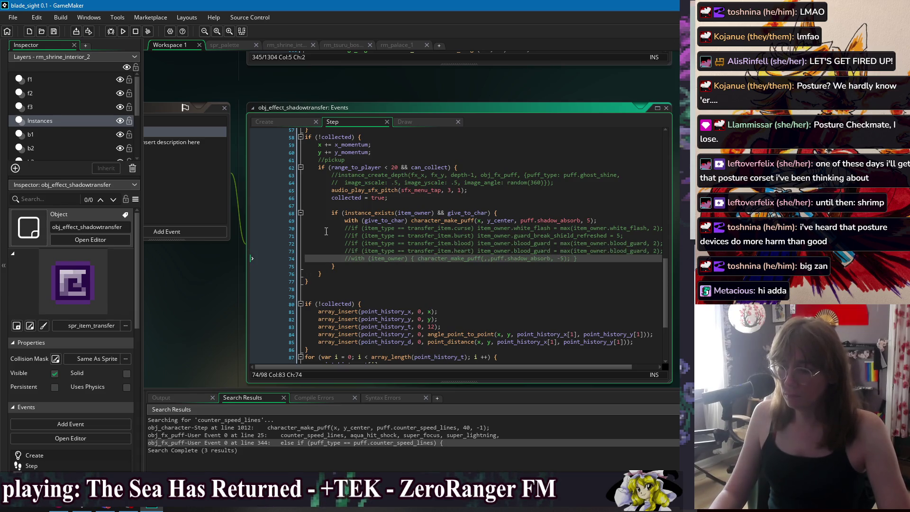
Replace give_to_char with item_owner in the new with-statement and save.
{"action": "left_click", "coordinate": [488, 213]}
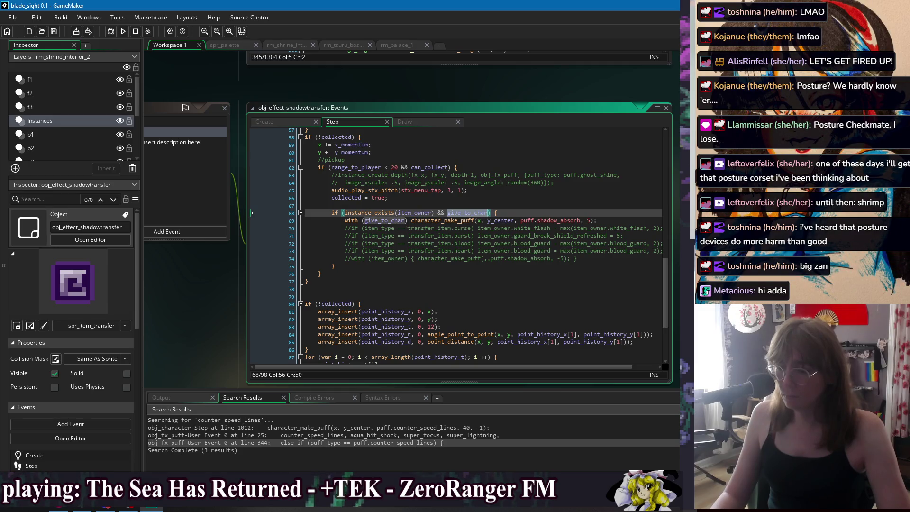
{"action": "double_click", "coordinate": [426, 213]}
{"action": "key", "text": "ctrl+c"}
{"action": "double_click", "coordinate": [398, 220]}
{"action": "key", "text": "ctrl+v"}
{"action": "left_click", "coordinate": [534, 212]}
{"action": "key", "text": "ctrl+s"}
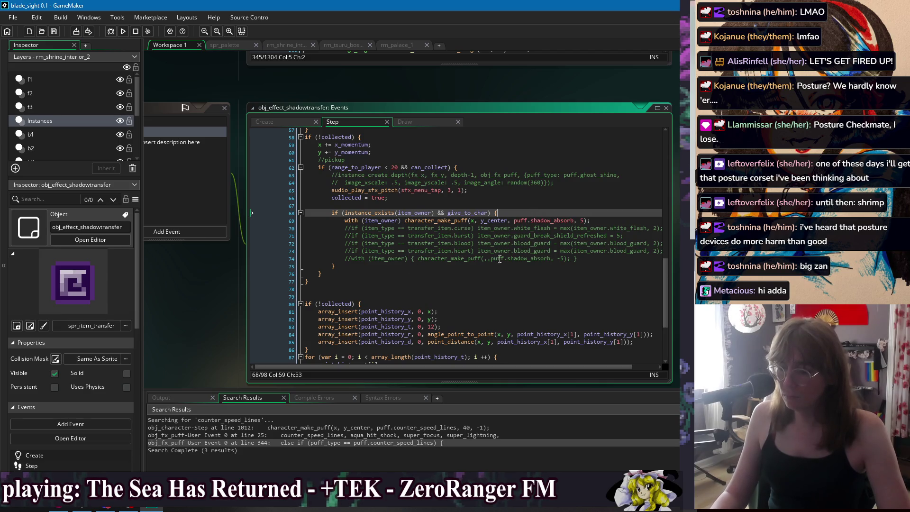
Remove the x and y_center arguments from the new puff call, then relaunch the game.
{"action": "left_click", "coordinate": [604, 260]}
{"action": "left_click", "coordinate": [475, 221]}
{"action": "key", "text": "BackSpace"}
{"action": "double_click", "coordinate": [491, 220]}
{"action": "key", "text": "BackSpace"}
{"action": "key", "text": "BackSpace"}
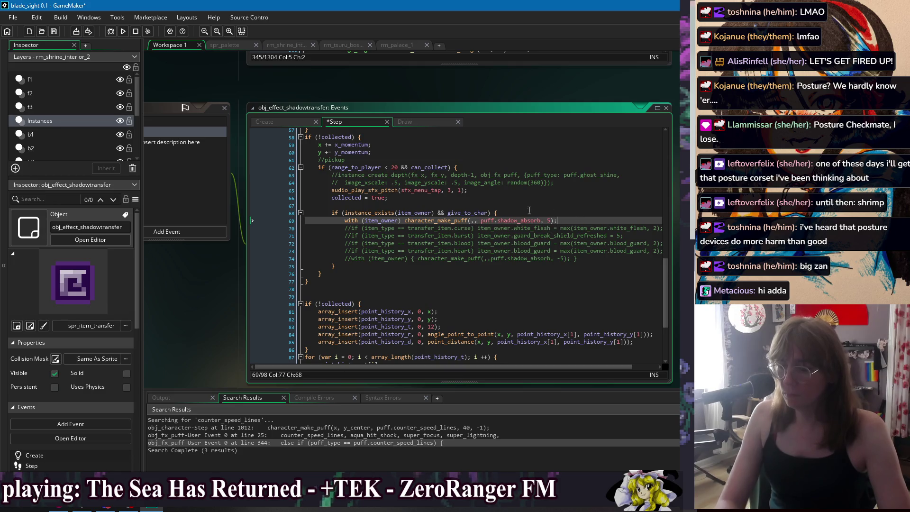
{"action": "left_click", "coordinate": [124, 32]}
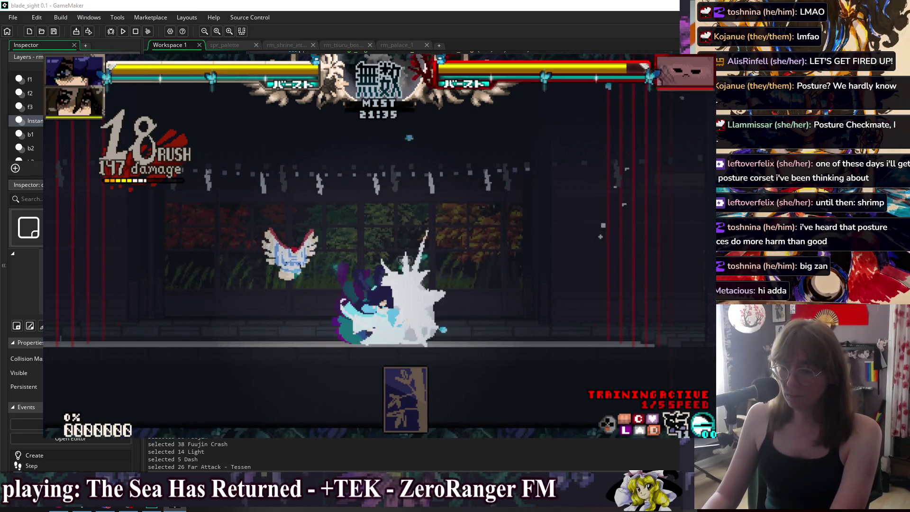
Switch the time of day from night to day in the debug actions menu.
{"action": "key", "text": "F1"}
{"action": "key", "text": "Down"}
{"action": "key", "text": "Down"}
{"action": "key", "text": "Down"}
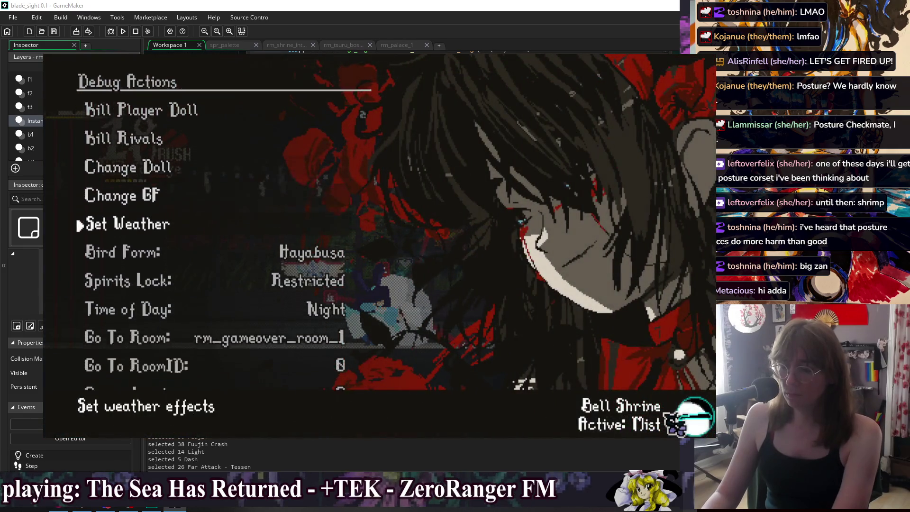
{"action": "key", "text": "Right"}
{"action": "key", "text": "Escape"}
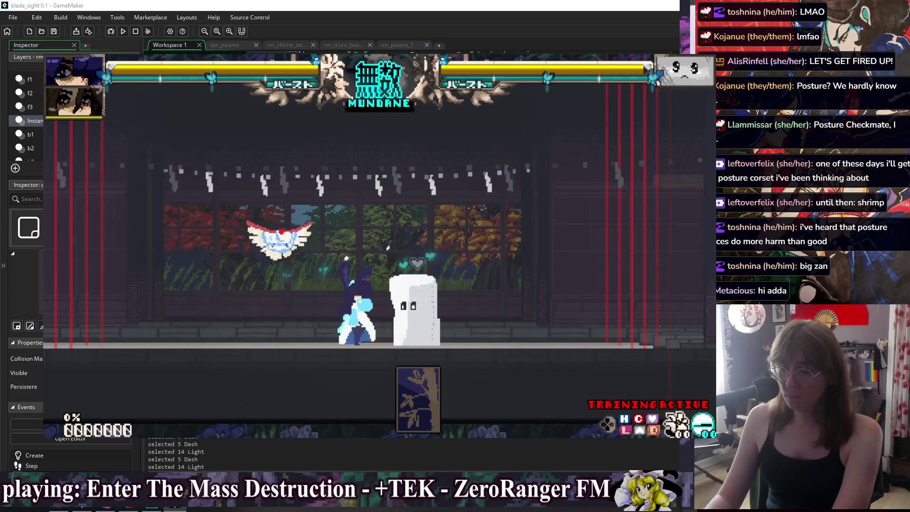
Set Suu as the player character in the training characters settings.
{"action": "key", "text": "Escape"}
{"action": "key", "text": "Up"}
{"action": "key", "text": "Return"}
{"action": "key", "text": "Up"}
{"action": "key", "text": "Up"}
{"action": "key", "text": "Return"}
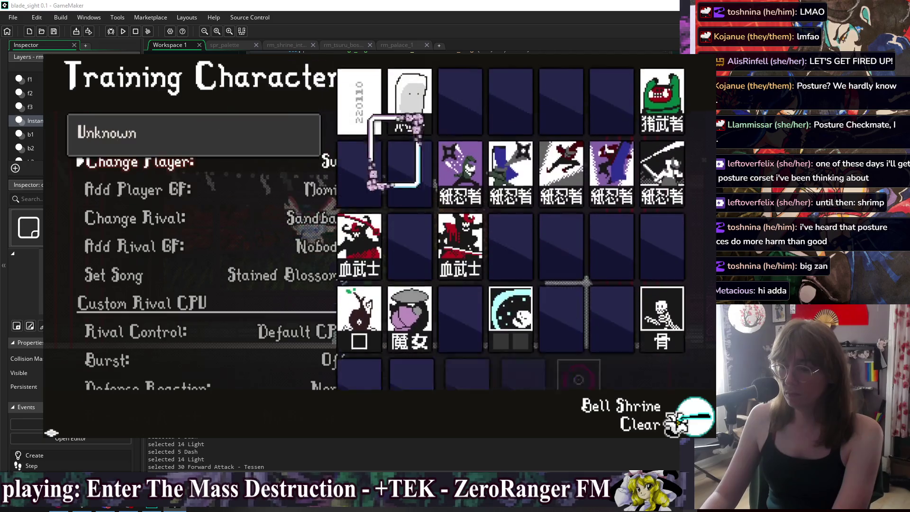
{"action": "key", "text": "Down"}
{"action": "key", "text": "Down"}
{"action": "key", "text": "Escape"}
{"action": "key", "text": "Escape"}
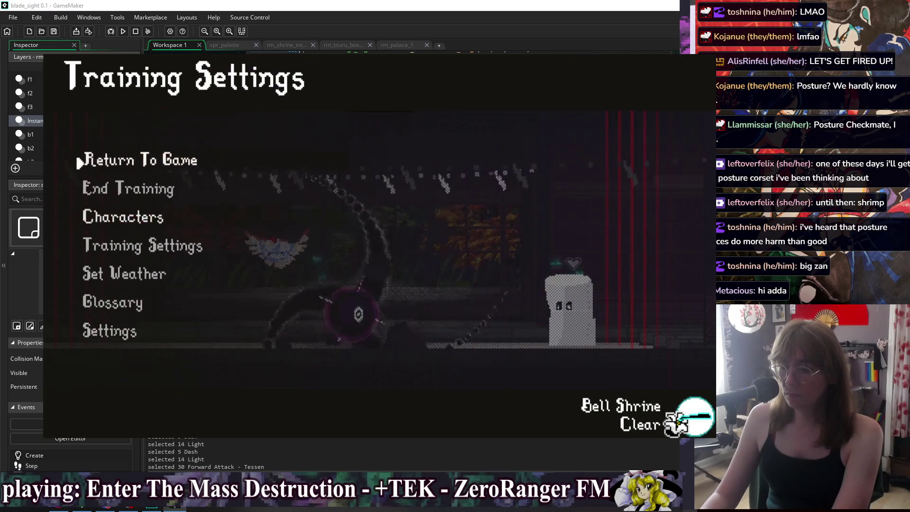
{"action": "key", "text": "Down"}
{"action": "key", "text": "Down"}
{"action": "key", "text": "Down"}
{"action": "key", "text": "Return"}
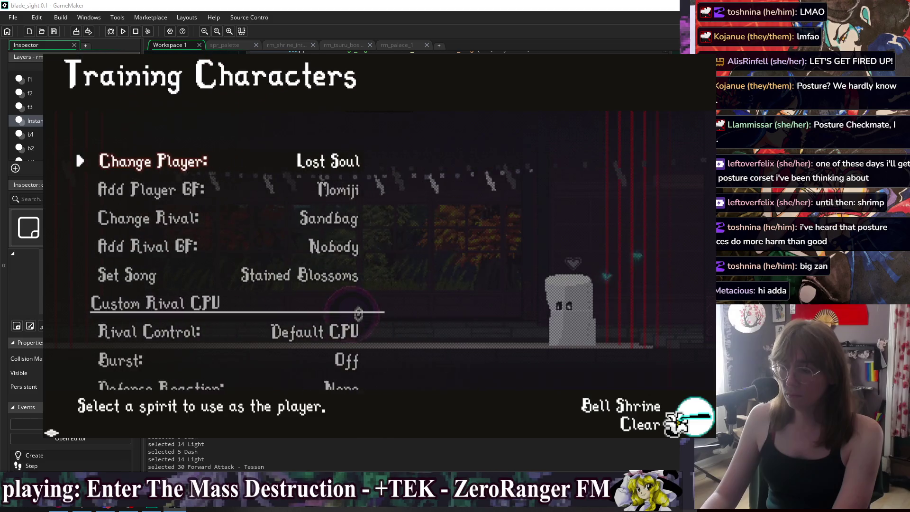
{"action": "key", "text": "Down"}
{"action": "key", "text": "Return"}
{"action": "key", "text": "Down"}
{"action": "key", "text": "Down"}
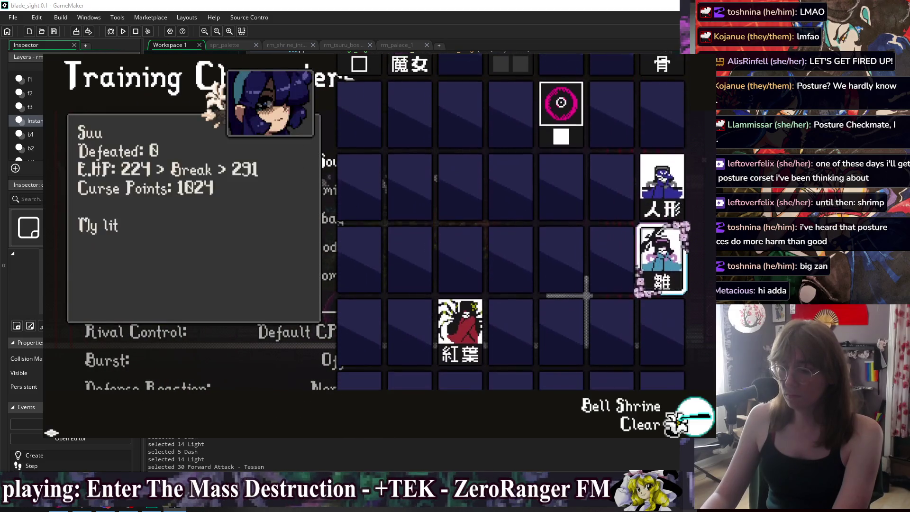
{"action": "key", "text": "Return"}
Pick Lost Soul as the rival and look over its reaction options.
{"action": "key", "text": "Down"}
{"action": "key", "text": "Return"}
{"action": "key", "text": "Down"}
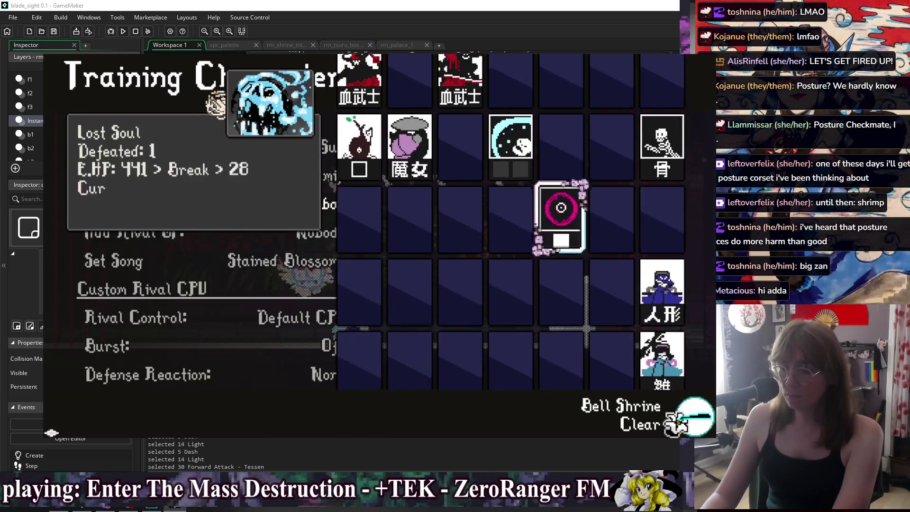
{"action": "key", "text": "Return"}
{"action": "key", "text": "Down"}
{"action": "key", "text": "Down"}
{"action": "key", "text": "Down"}
{"action": "key", "text": "Down"}
{"action": "key", "text": "Down"}
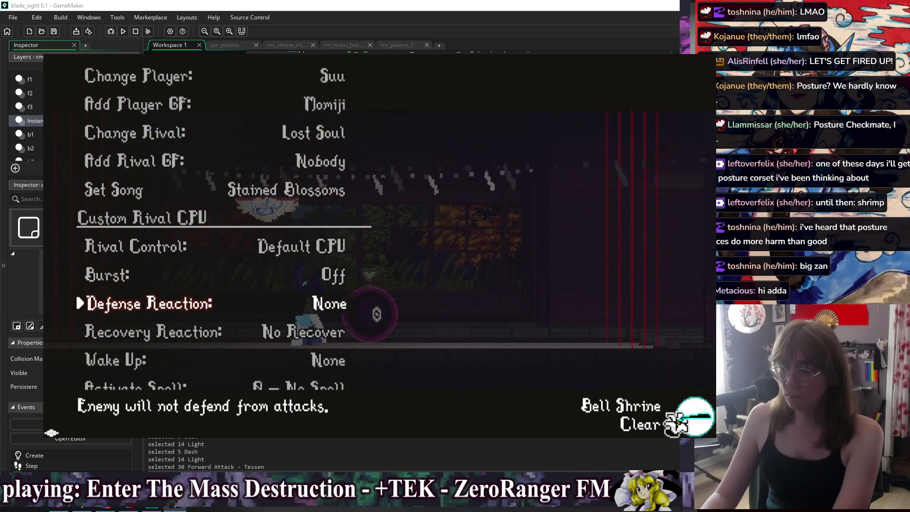
{"action": "key", "text": "Down"}
{"action": "key", "text": "Down"}
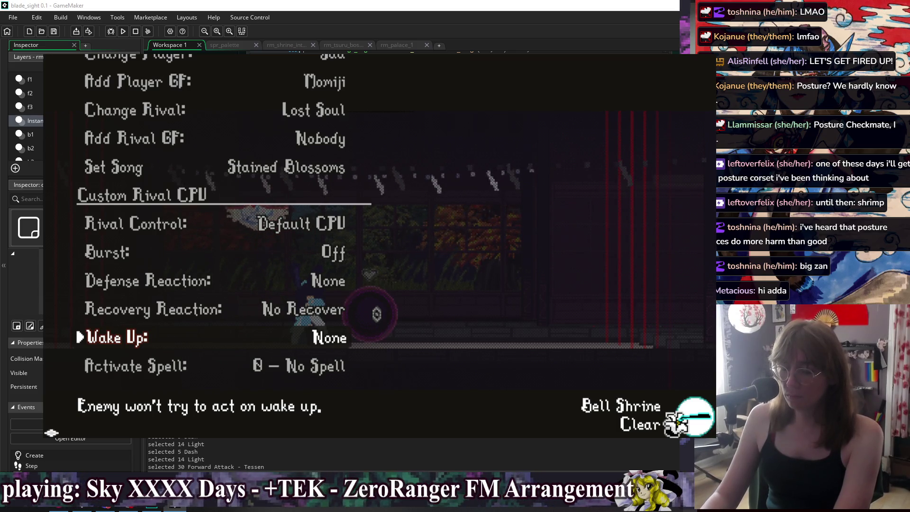
{"action": "key", "text": "Up"}
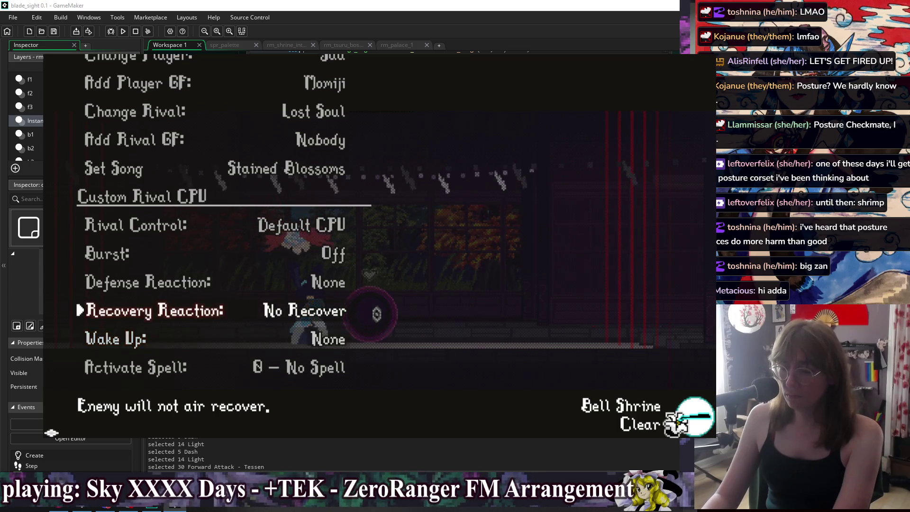
{"action": "key", "text": "Escape"}
Set the weather to Mist, fight the round, then close the game.
{"action": "key", "text": "Down"}
{"action": "key", "text": "Down"}
{"action": "key", "text": "Return"}
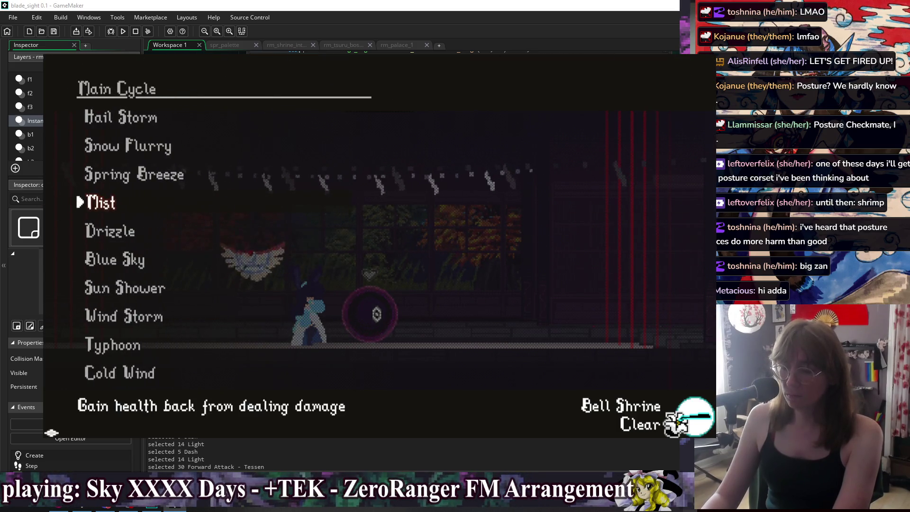
{"action": "key", "text": "Return"}
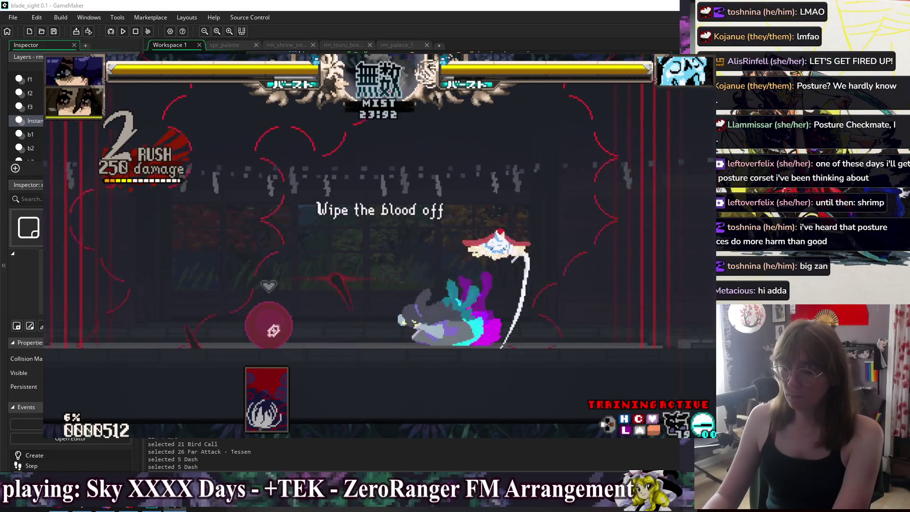
{"action": "key", "text": "Escape"}
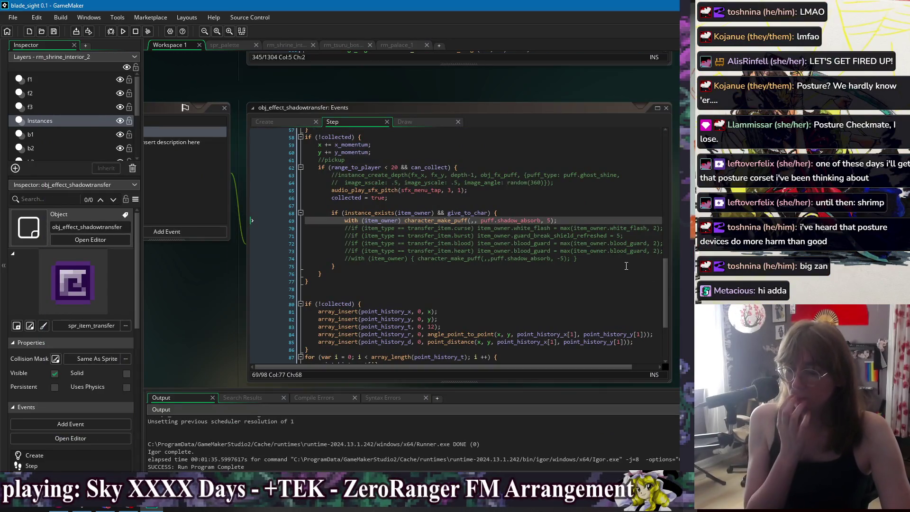
Review the shadow_absorb puff call and nearby commented lines in the Step event.
{"action": "left_click", "coordinate": [590, 268]}
{"action": "left_click", "coordinate": [611, 273]}
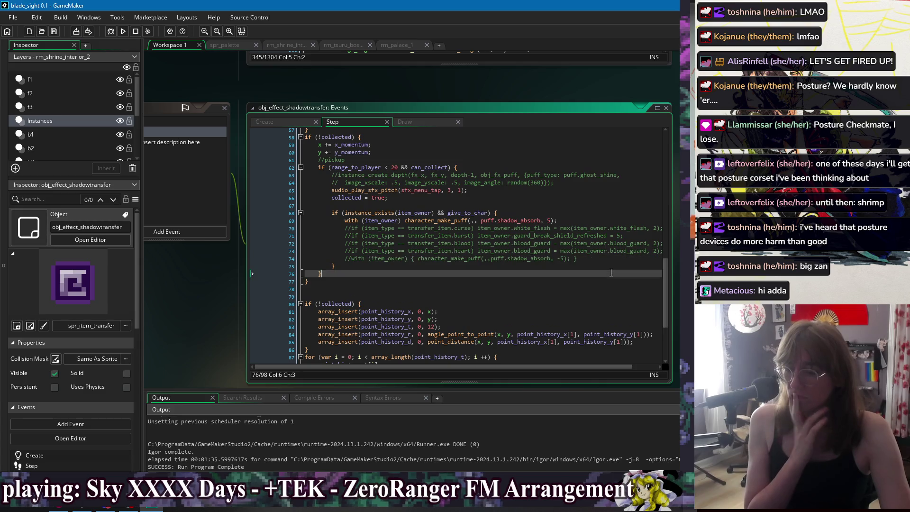
{"action": "left_click", "coordinate": [609, 214]}
{"action": "left_click", "coordinate": [611, 259]}
{"action": "left_click", "coordinate": [614, 273]}
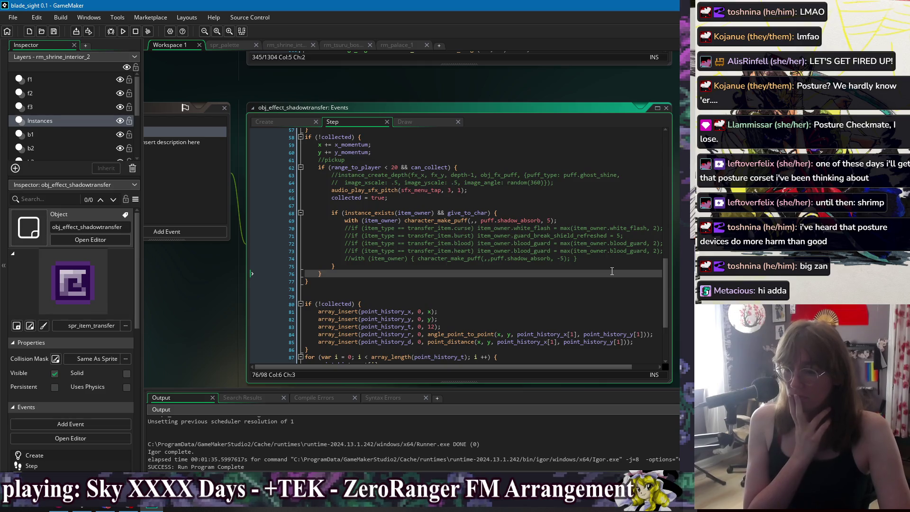
{"action": "double_click", "coordinate": [525, 221]}
{"action": "left_click", "coordinate": [571, 207]}
{"action": "left_click", "coordinate": [579, 220]}
{"action": "left_click", "coordinate": [593, 258]}
{"action": "left_click", "coordinate": [593, 266]}
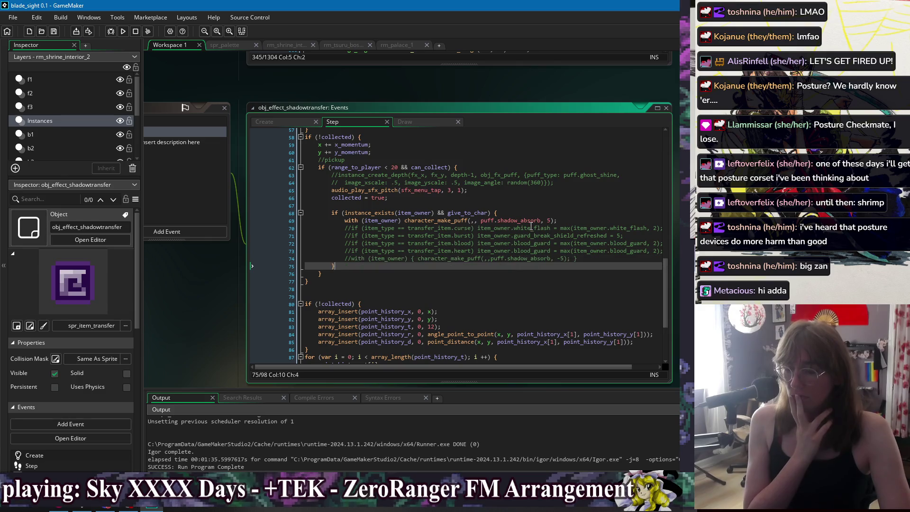
{"action": "left_click", "coordinate": [528, 220]}
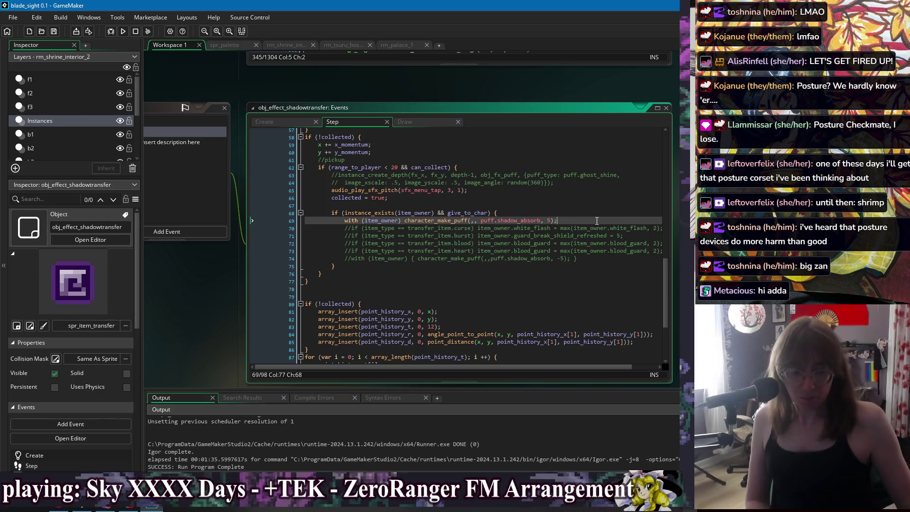
Delete the commented-out lines 70–74.
{"action": "left_click", "coordinate": [578, 212]}
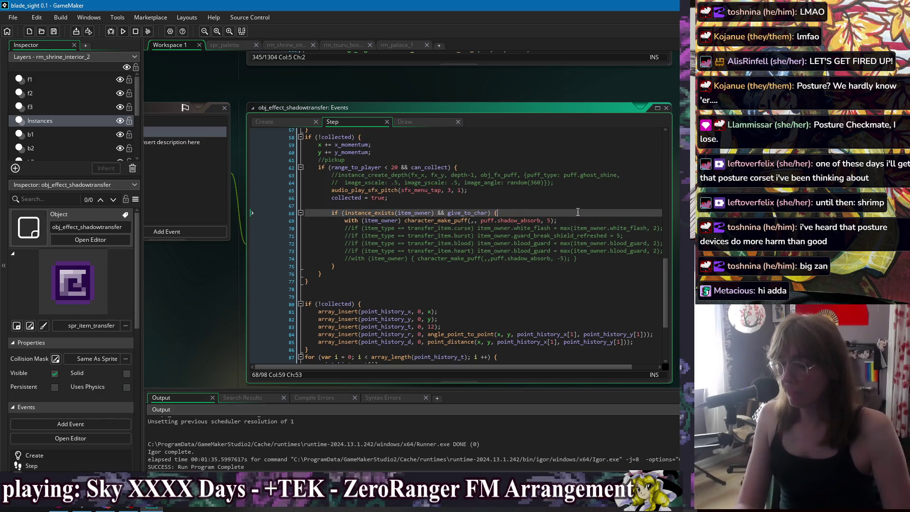
{"action": "left_click", "coordinate": [601, 260]}
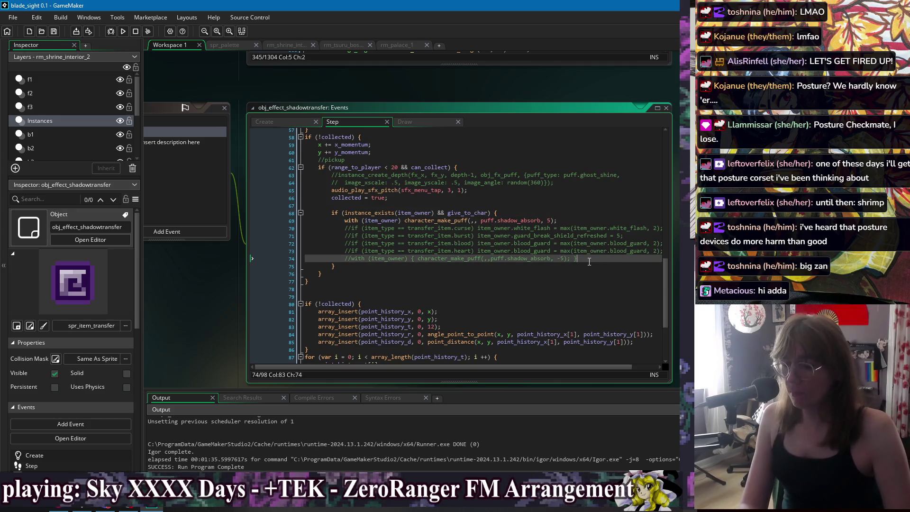
{"action": "left_click_drag", "start_coordinate": [583, 261], "coordinate": [589, 219]}
{"action": "key", "text": "Delete"}
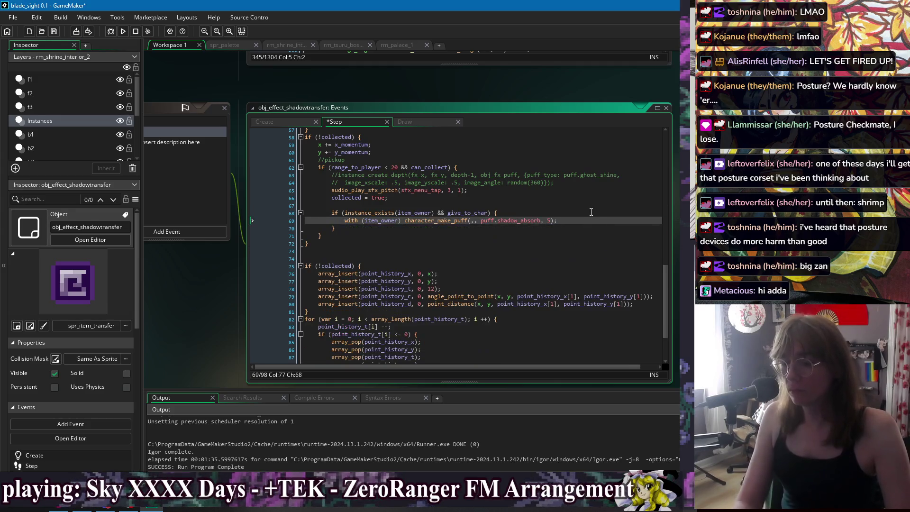
Move the braces onto the with line and remove the leftover blank line.
{"action": "left_click", "coordinate": [525, 235]}
{"action": "left_click", "coordinate": [502, 214]}
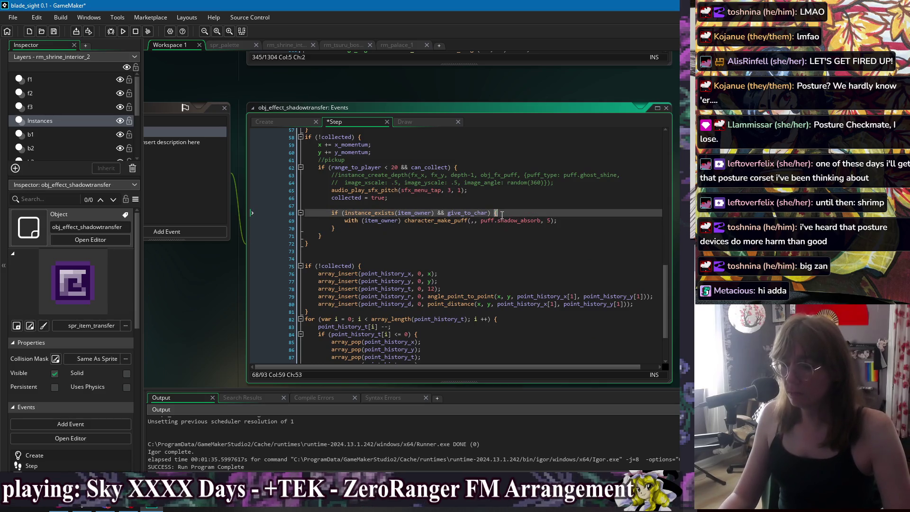
{"action": "left_click", "coordinate": [337, 222]}
{"action": "type", "text": "{"}
{"action": "left_click", "coordinate": [337, 228]}
{"action": "key", "text": "Delete"}
{"action": "left_click", "coordinate": [576, 220]}
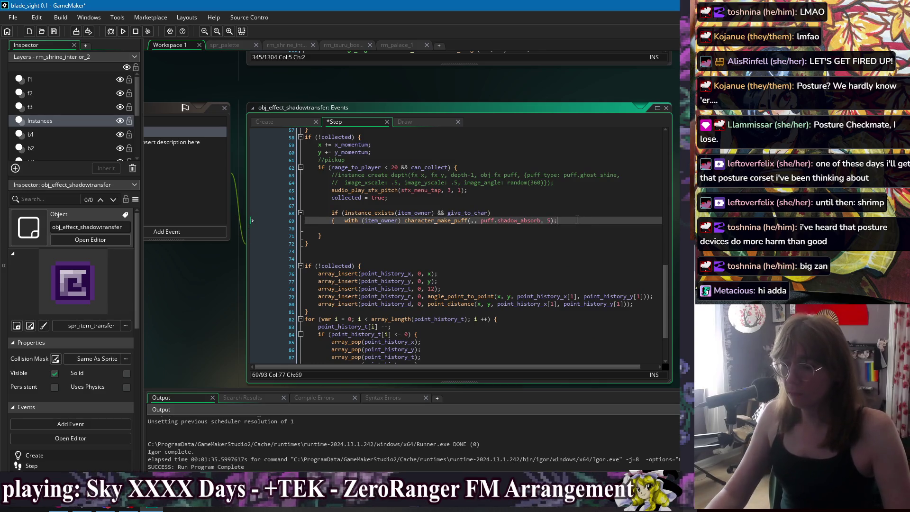
{"action": "key", "text": "Delete"}
{"action": "left_click", "coordinate": [606, 237]}
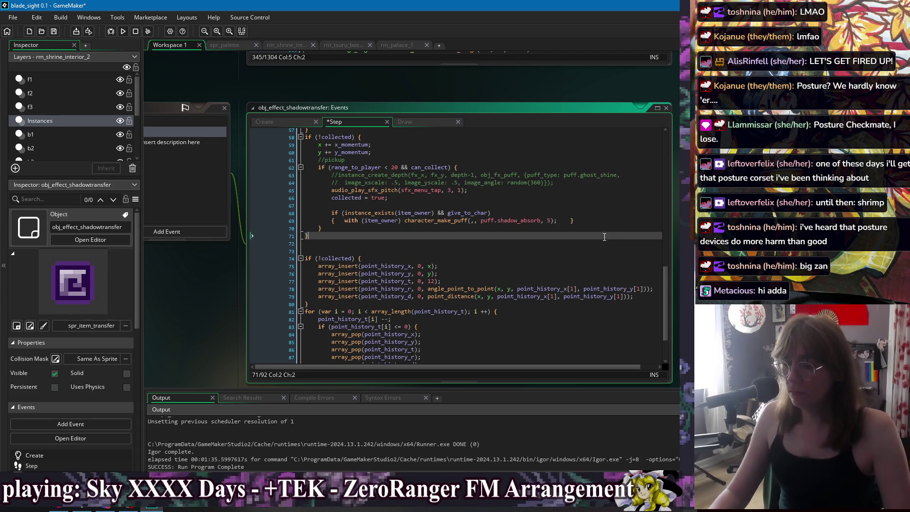
{"action": "left_click", "coordinate": [572, 252]}
Delete the commented instance_create_depth puff lines 63–64.
{"action": "scroll", "coordinate": [545, 234], "scroll_direction": "up", "scroll_amount": 1}
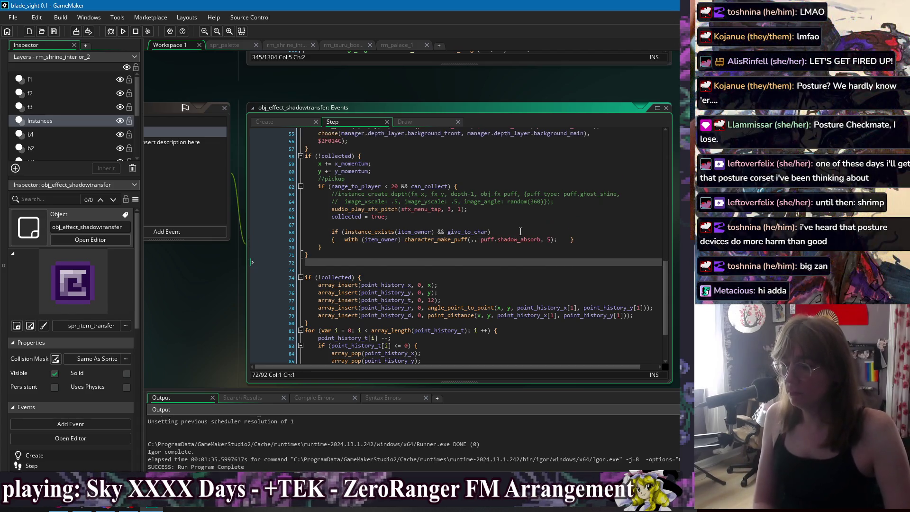
{"action": "left_click", "coordinate": [520, 226]}
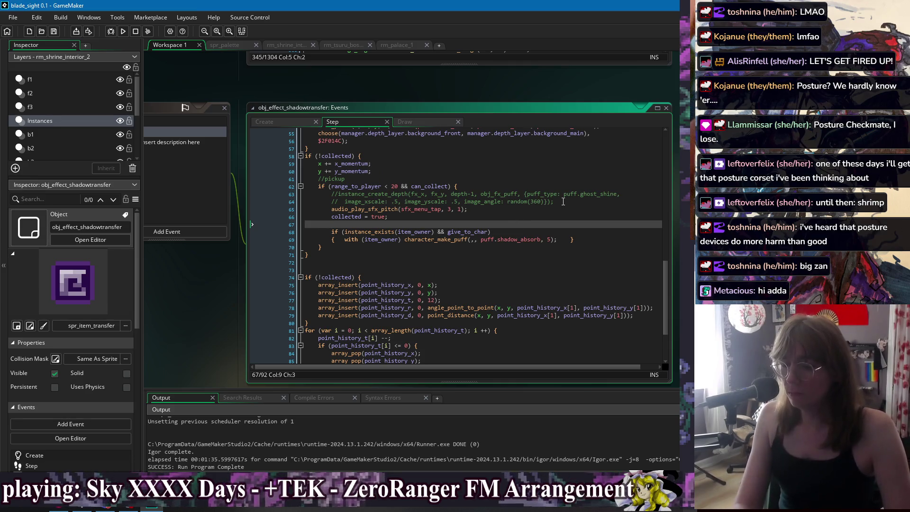
{"action": "left_click_drag", "start_coordinate": [566, 201], "coordinate": [567, 186]}
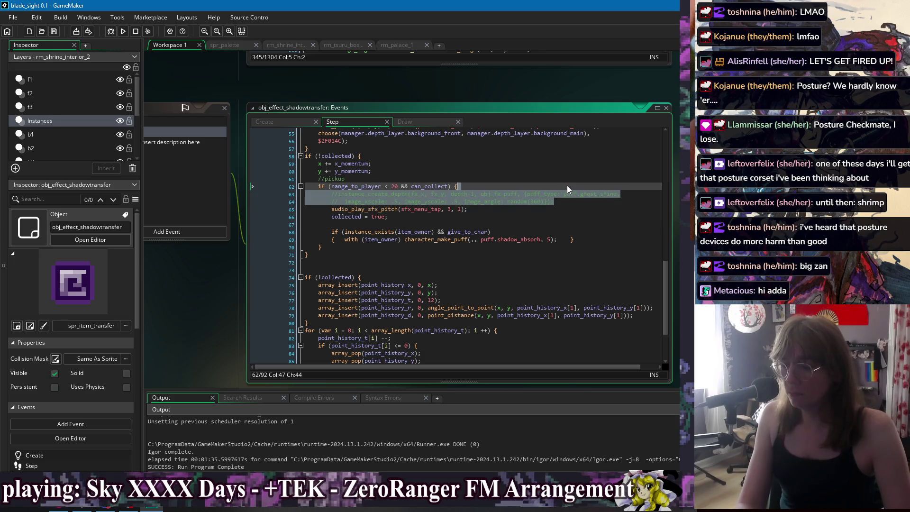
{"action": "key", "text": "BackSpace"}
{"action": "left_click", "coordinate": [566, 209]}
{"action": "left_click", "coordinate": [589, 252]}
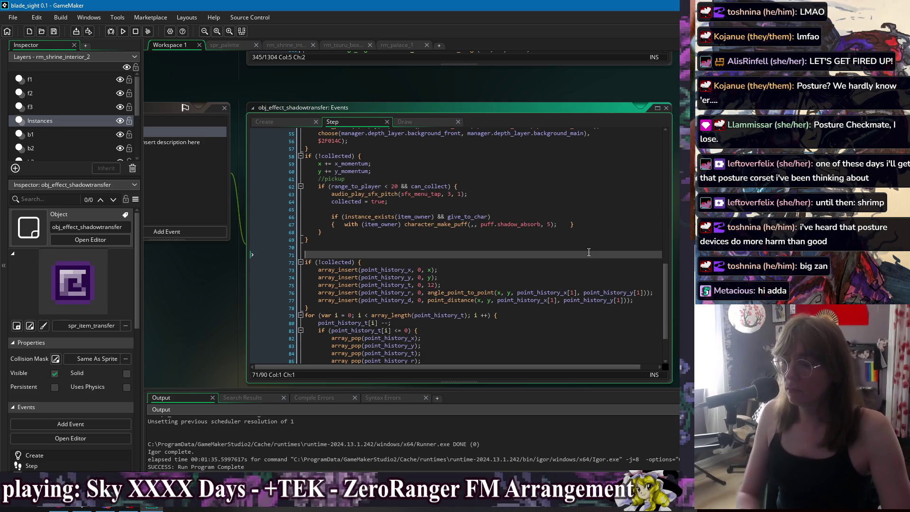
{"action": "left_click", "coordinate": [515, 226]}
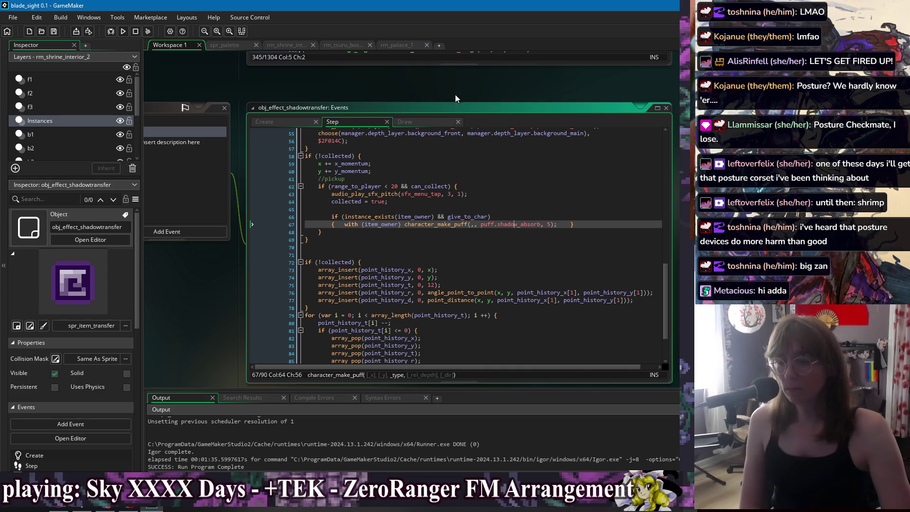
Open obj_fx_puff's User Event 0 code from the workspace context menu.
{"action": "scroll", "coordinate": [496, 224], "scroll_direction": "up", "scroll_amount": 8}
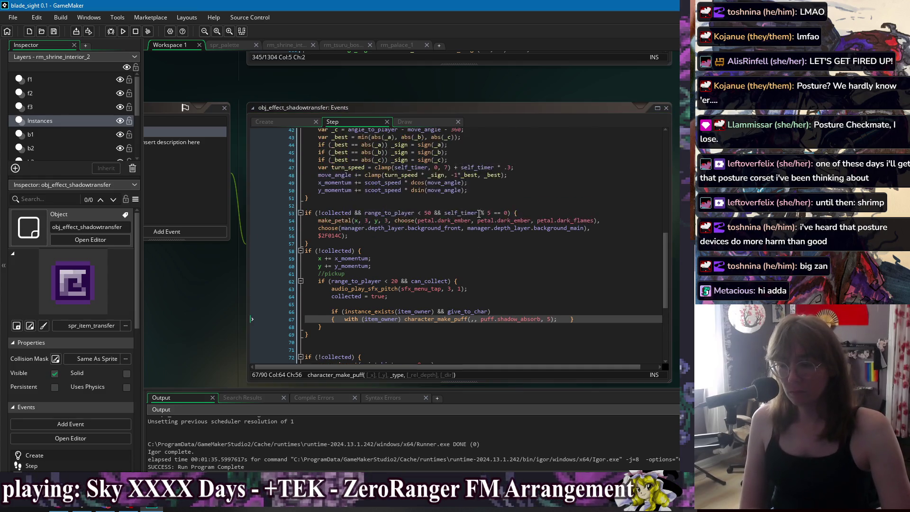
{"action": "scroll", "coordinate": [495, 224], "scroll_direction": "down", "scroll_amount": 11}
{"action": "scroll", "coordinate": [495, 224], "scroll_direction": "up", "scroll_amount": 4}
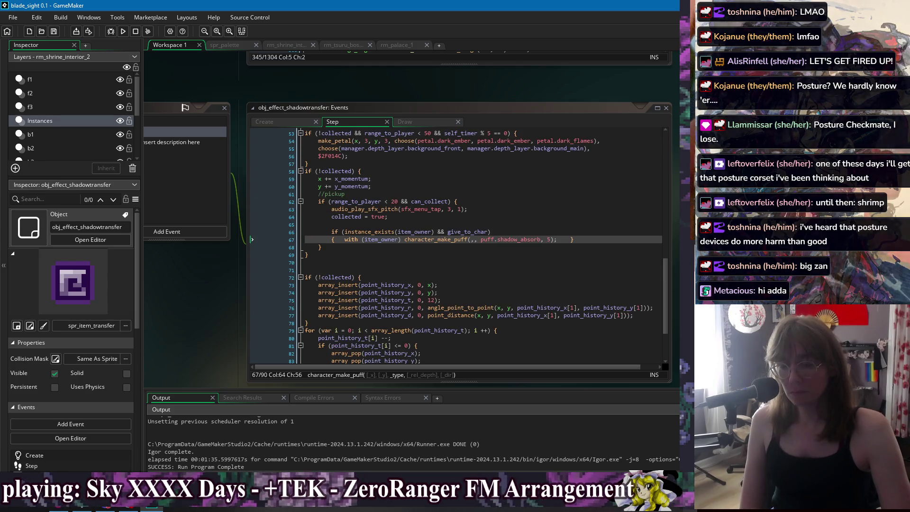
{"action": "right_click", "coordinate": [267, 76]}
{"action": "mouse_move", "coordinate": [284, 77]}
{"action": "left_click", "coordinate": [361, 129]}
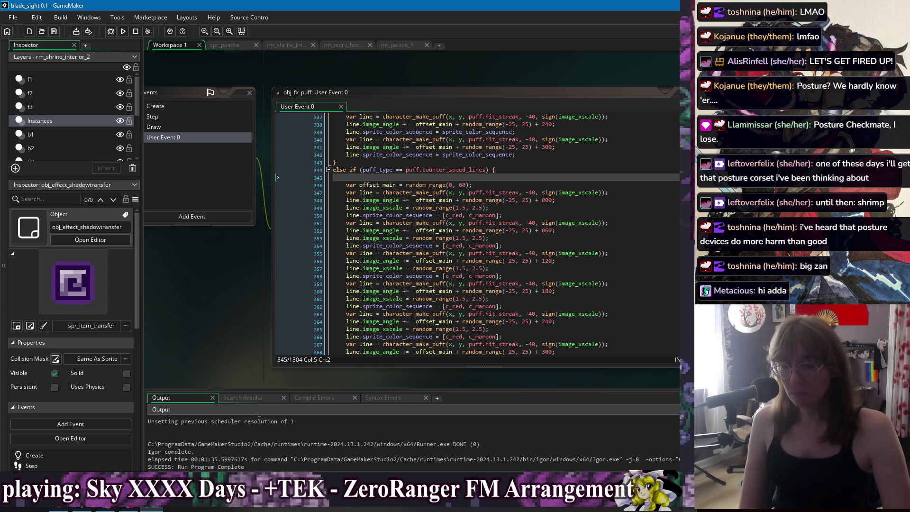
Jump from the puff enum definition to the counter_speed_lines puff code.
{"action": "middle_click", "coordinate": [488, 196]}
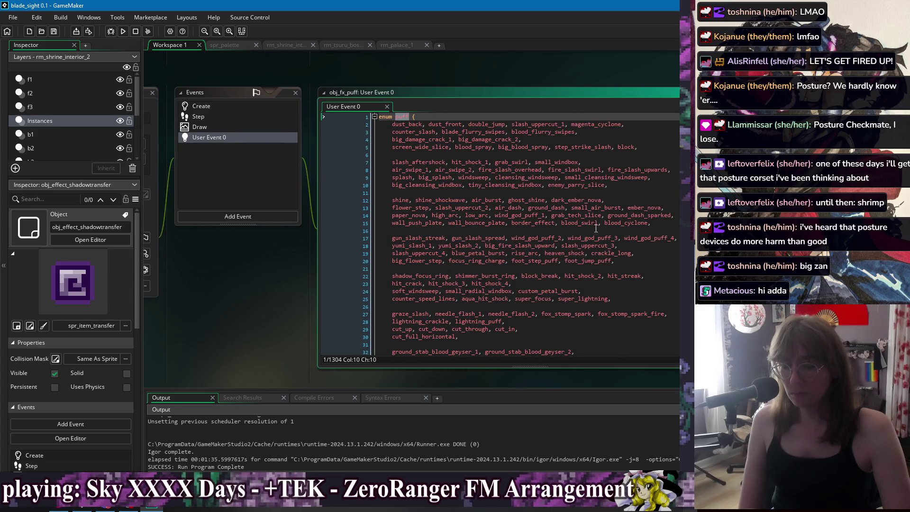
{"action": "double_click", "coordinate": [417, 298]}
{"action": "key", "text": "ctrl+f"}
{"action": "key", "text": "Return"}
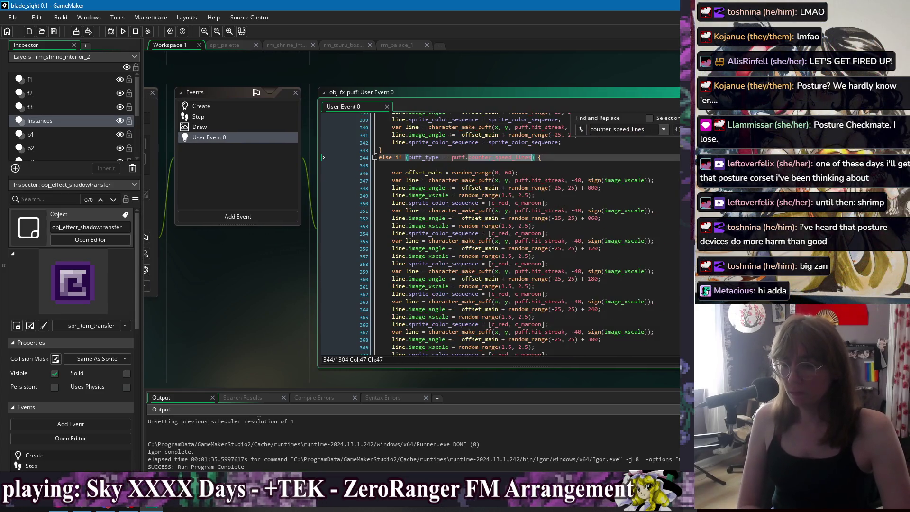
{"action": "key", "text": "Escape"}
{"action": "left_click", "coordinate": [571, 188]}
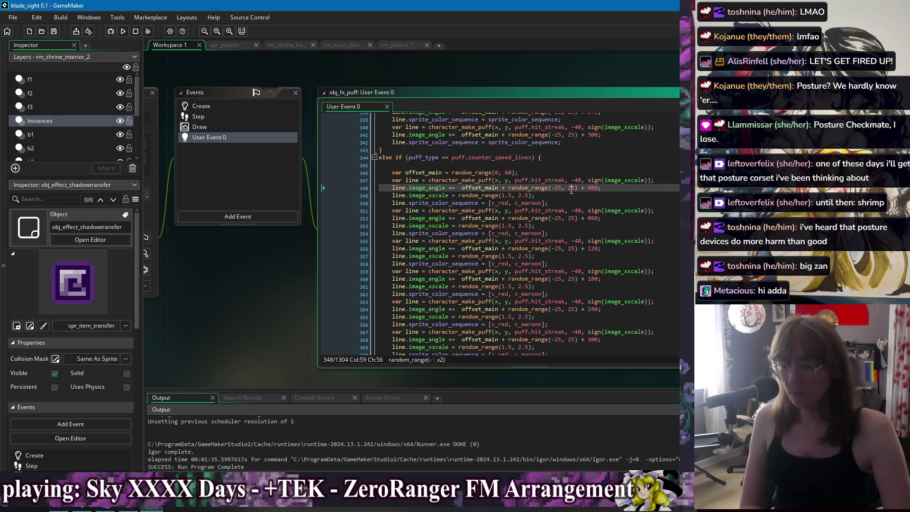
{"action": "left_click", "coordinate": [520, 163]}
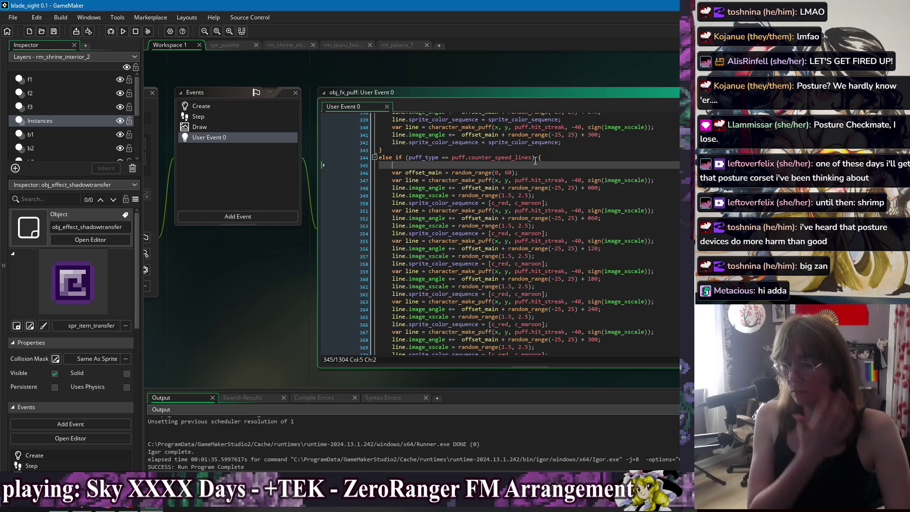
Look up hit_streak, then start a project-wide search for aqua_hit_shock from line 309.
{"action": "double_click", "coordinate": [535, 180]}
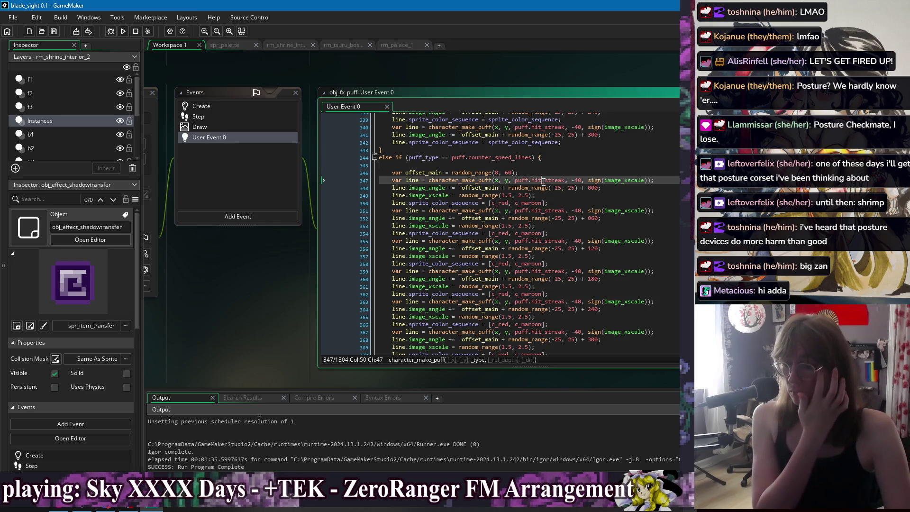
{"action": "scroll", "coordinate": [604, 159], "scroll_direction": "up", "scroll_amount": 4}
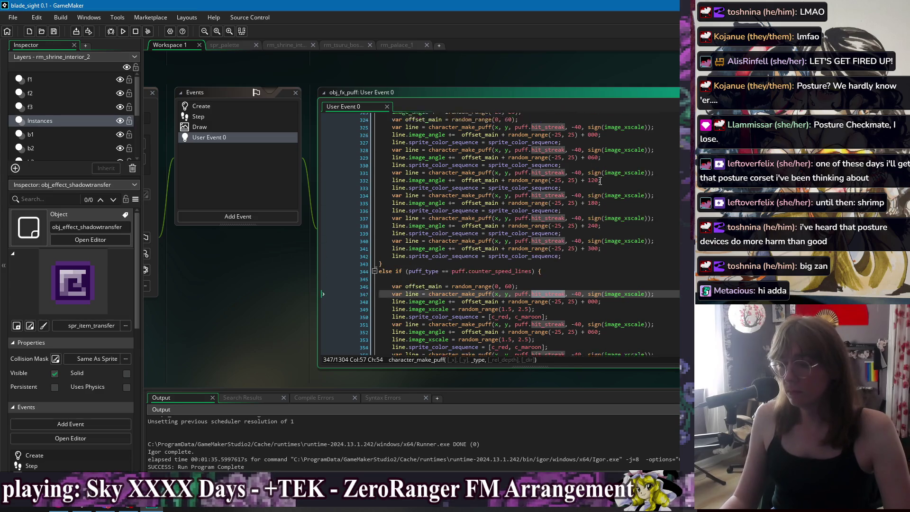
{"action": "key", "text": "ctrl+f"}
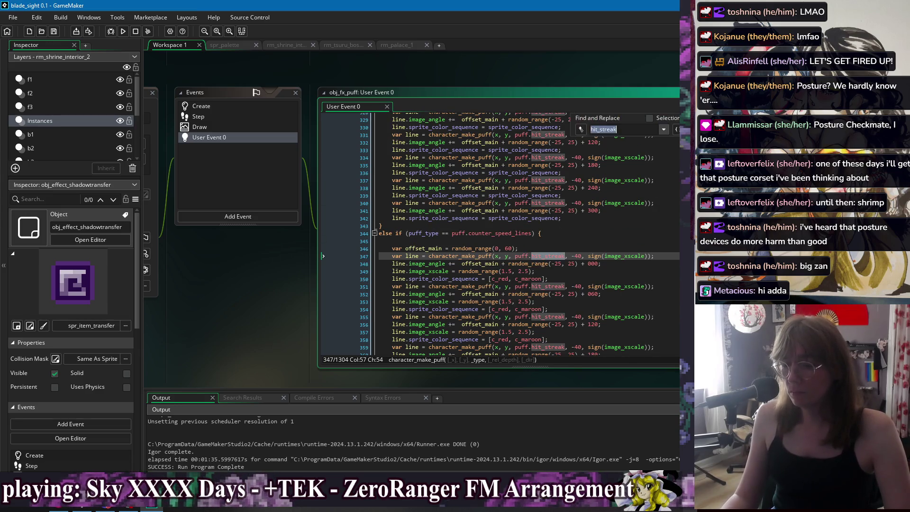
{"action": "scroll", "coordinate": [641, 226], "scroll_direction": "up", "scroll_amount": 8}
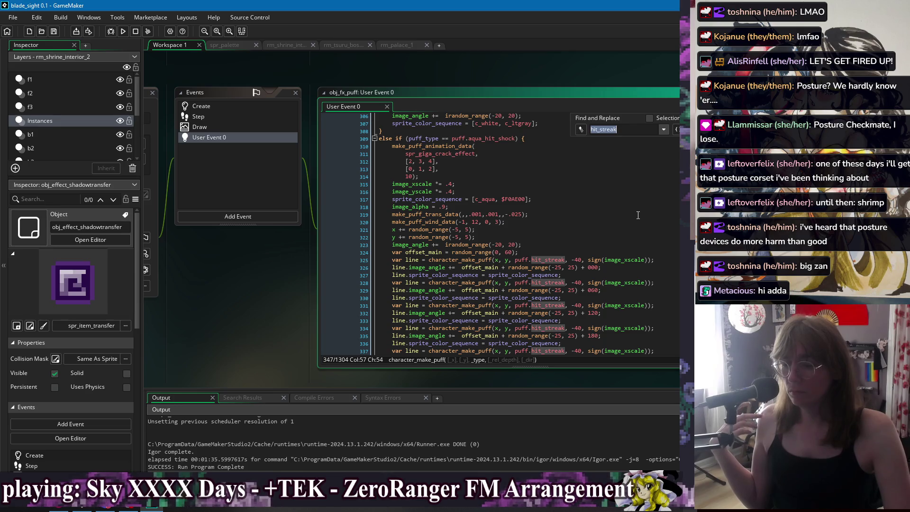
{"action": "scroll", "coordinate": [638, 215], "scroll_direction": "up", "scroll_amount": 3}
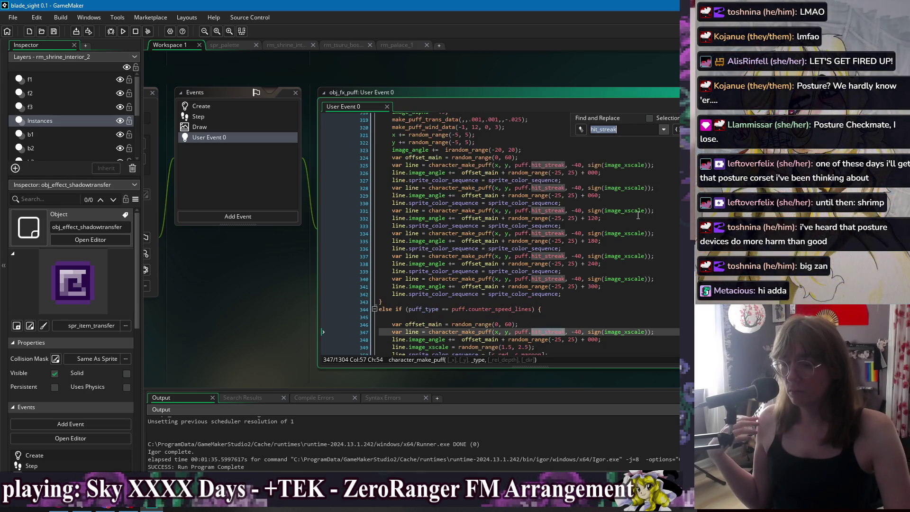
{"action": "double_click", "coordinate": [489, 196]}
{"action": "key", "text": "ctrl+shift+f"}
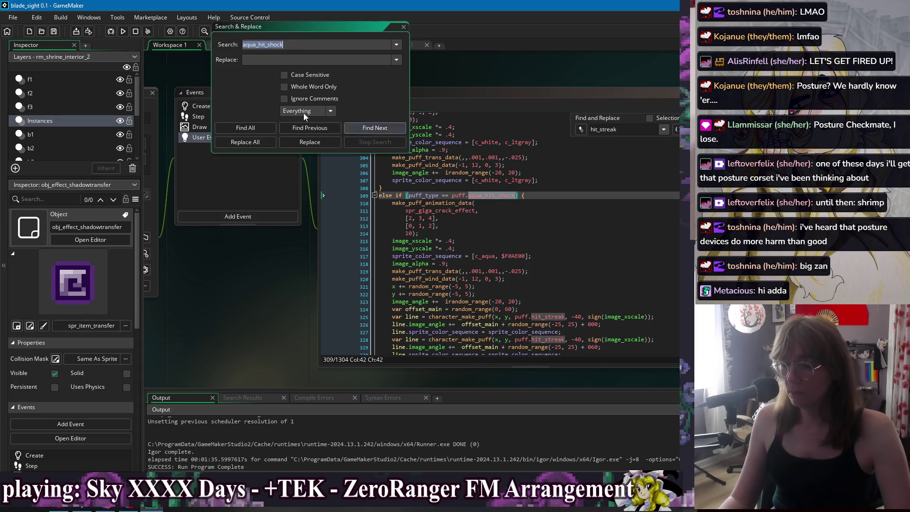
List all aqua_hit_shock uses in the project (2 results) and close the search window.
{"action": "left_click", "coordinate": [253, 129]}
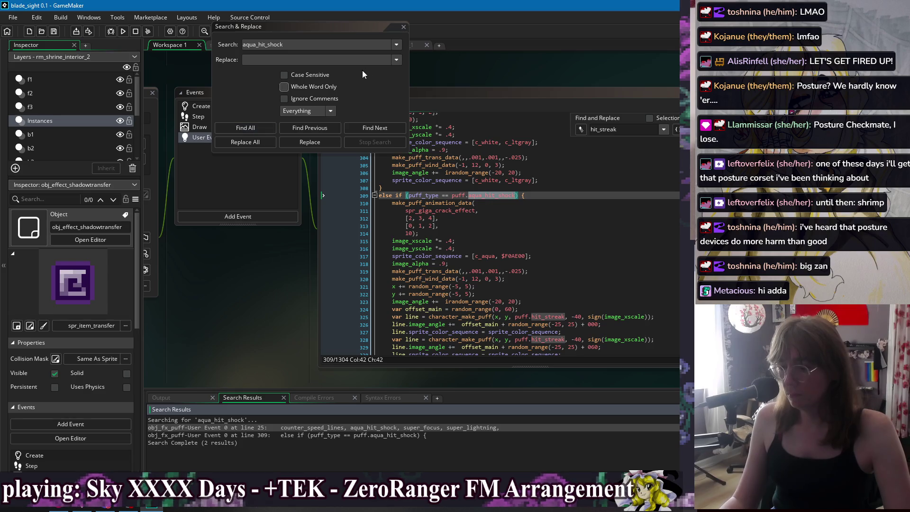
{"action": "left_click", "coordinate": [404, 27]}
{"action": "scroll", "coordinate": [566, 193], "scroll_direction": "down", "scroll_amount": 10}
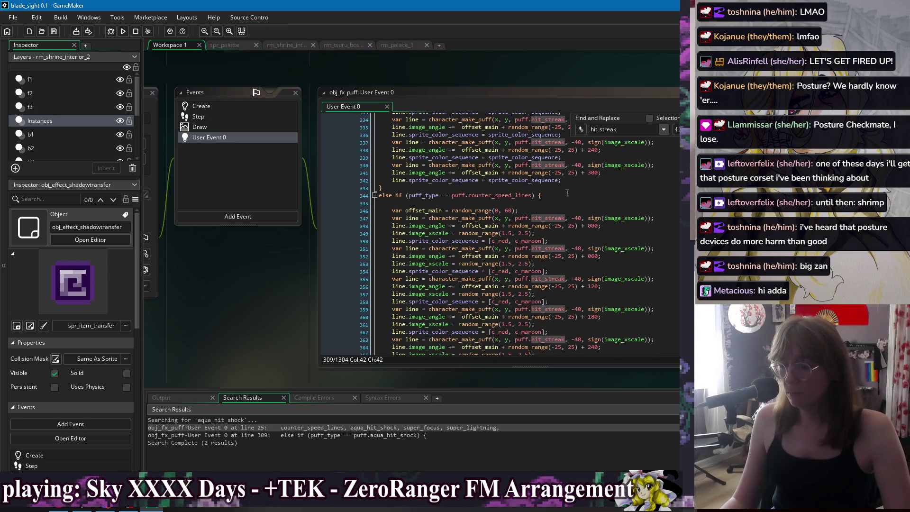
Step through hit_streak occurrences to reach its puff block at line 372.
{"action": "double_click", "coordinate": [517, 195]}
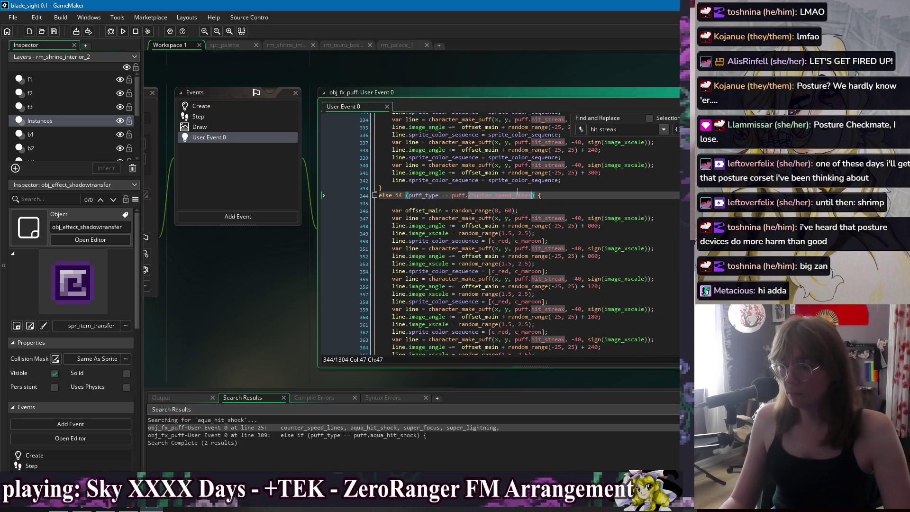
{"action": "double_click", "coordinate": [551, 217]}
{"action": "key", "text": "Return"}
{"action": "key", "text": "Return"}
{"action": "key", "text": "Return"}
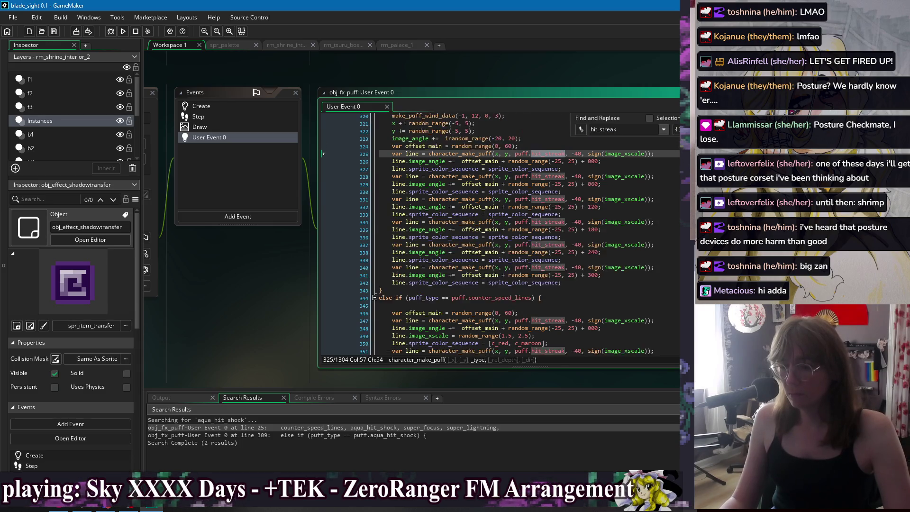
{"action": "key", "text": "shift+F3"}
{"action": "key", "text": "shift+F3"}
{"action": "key", "text": "shift+F3"}
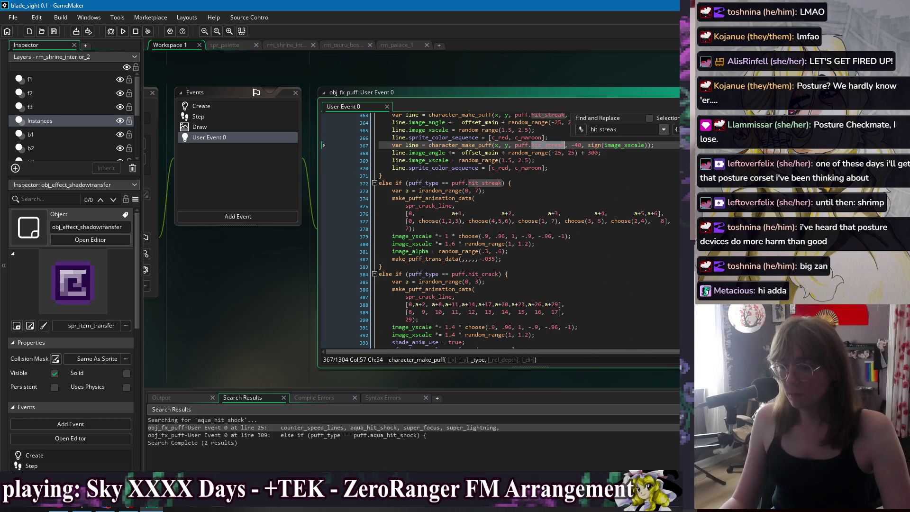
{"action": "key", "text": "F3"}
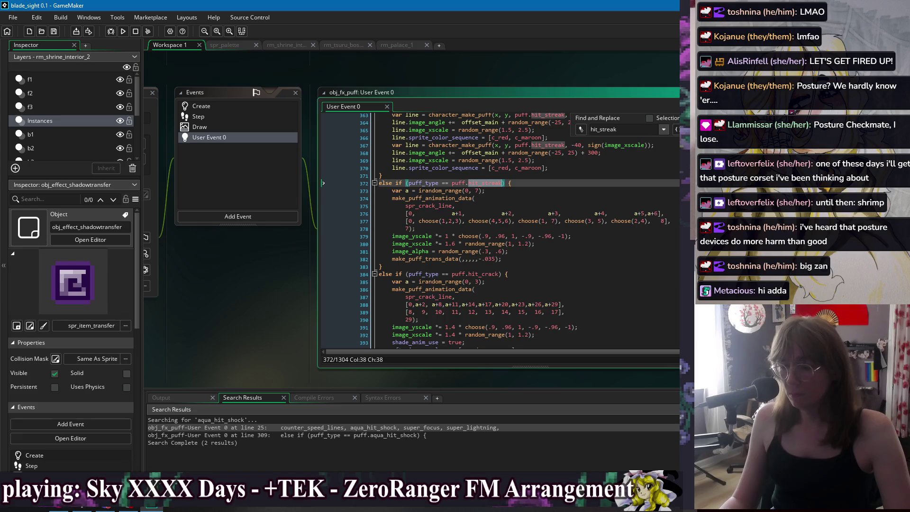
{"action": "key", "text": "F3"}
{"action": "key", "text": "shift+F3"}
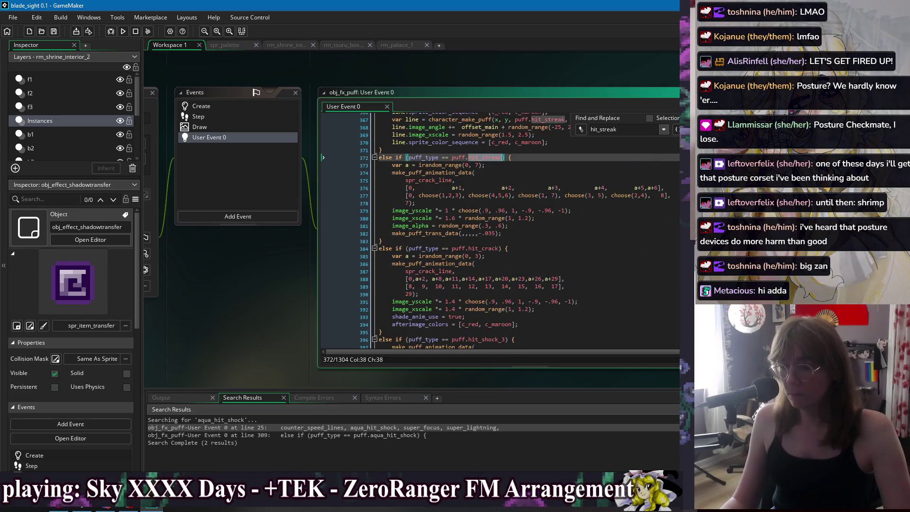
Comment out the image_yscale and image_xscale lines 379–380 in the hit_streak block.
{"action": "left_click", "coordinate": [461, 218]}
{"action": "left_click", "coordinate": [402, 226]}
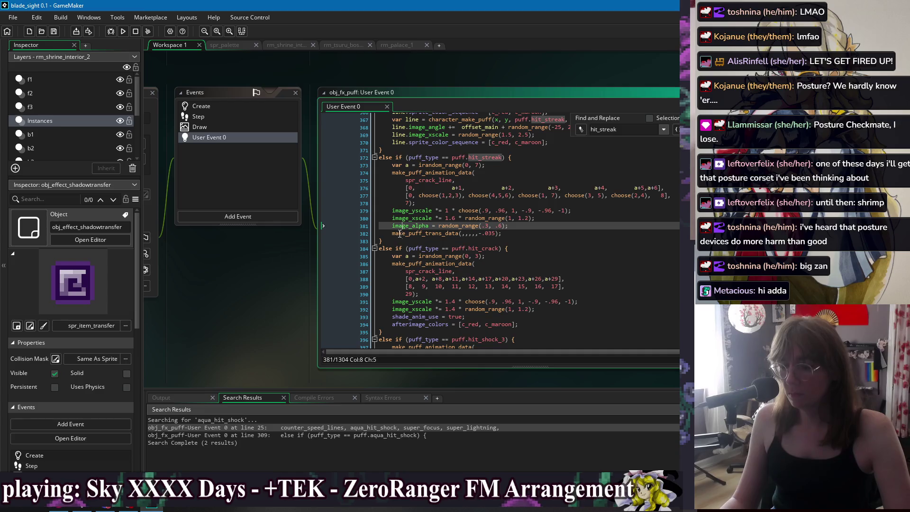
{"action": "left_click", "coordinate": [393, 217]}
{"action": "key", "text": "ctrl+k"}
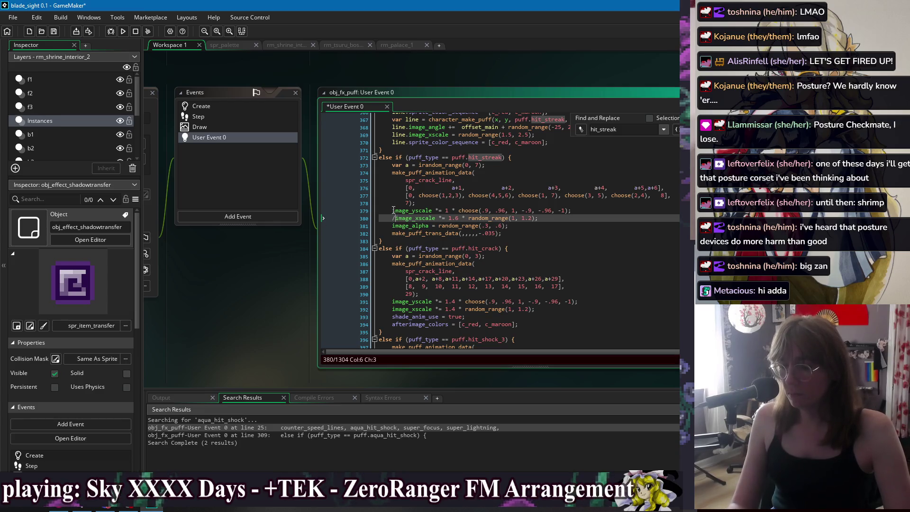
{"action": "left_click", "coordinate": [393, 211]}
{"action": "type", "text": "//"}
{"action": "left_click", "coordinate": [603, 231]}
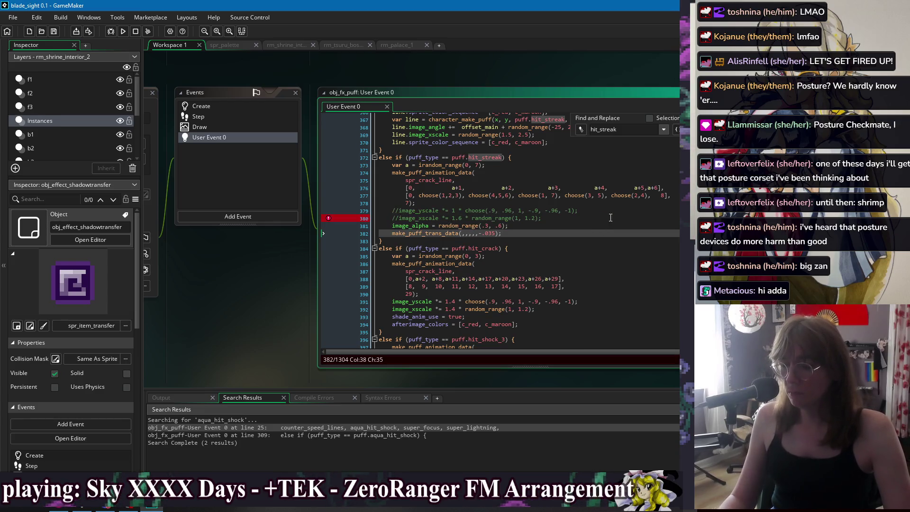
{"action": "left_click", "coordinate": [545, 227]}
{"action": "left_click", "coordinate": [439, 234]}
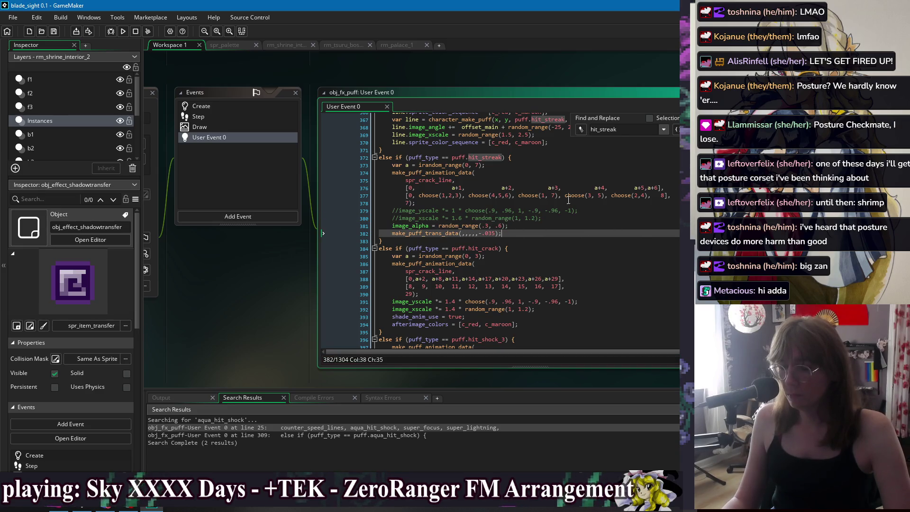
{"action": "left_click", "coordinate": [554, 205]}
{"action": "key", "text": "Escape"}
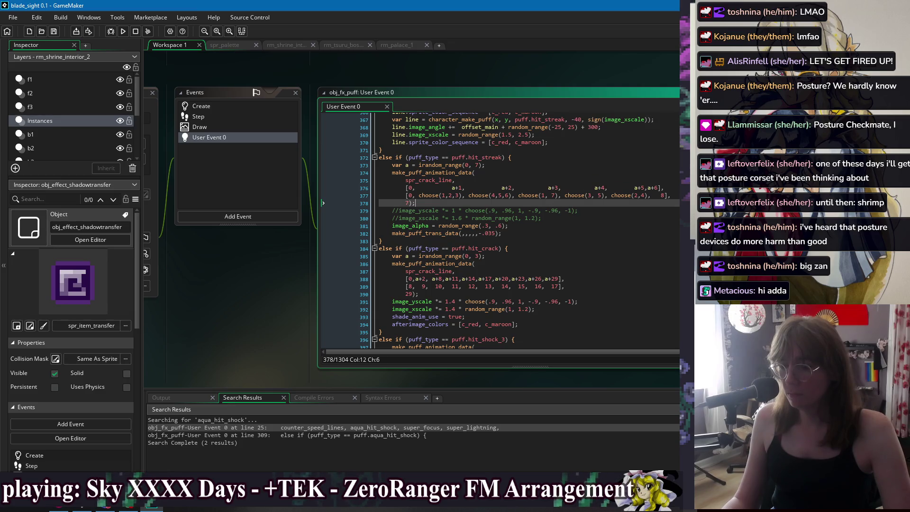
{"action": "left_click", "coordinate": [550, 233]}
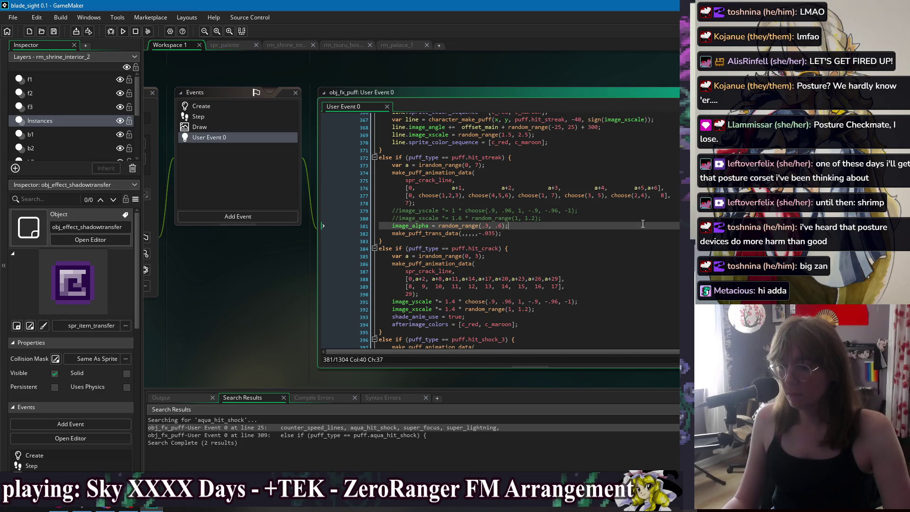
Build and run blade_sight, then dash and bow-attack in the match.
{"action": "left_click", "coordinate": [136, 34]}
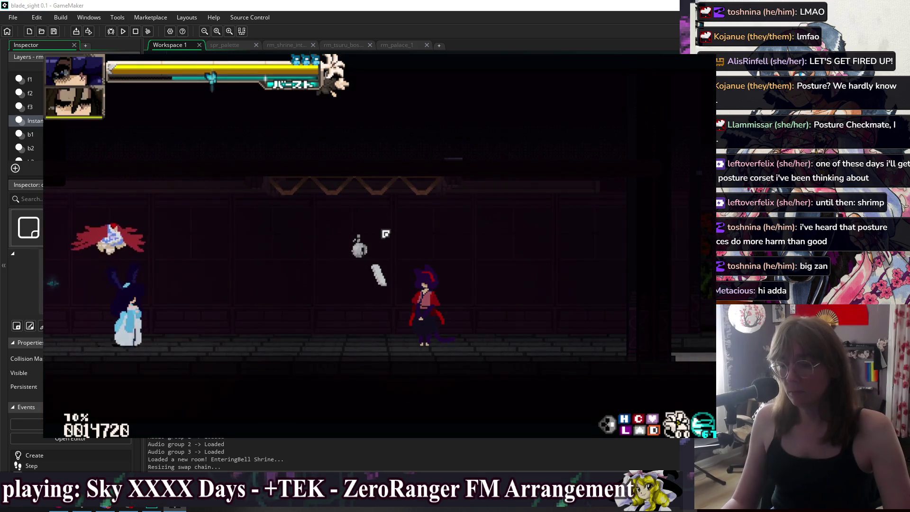
{"action": "key", "text": "5"}
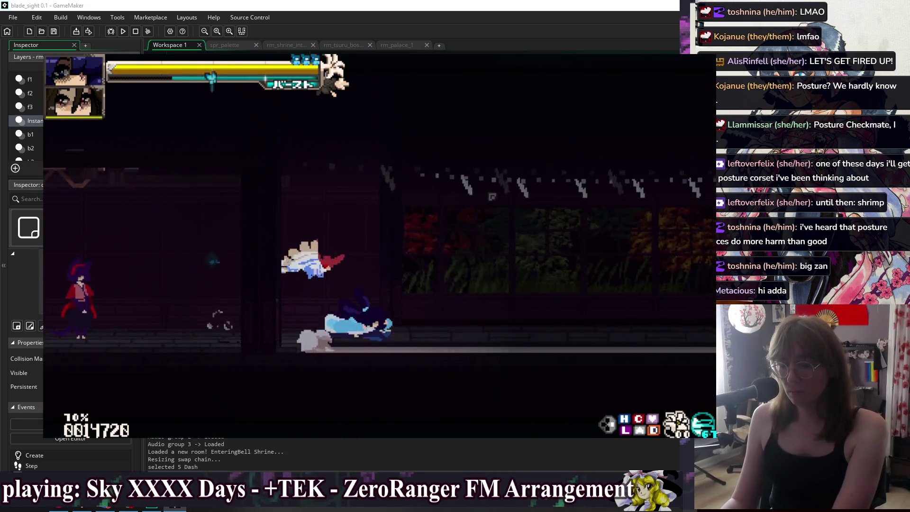
{"action": "key", "text": "8"}
Set the training weather to Blue Sky from the Training Settings menu.
{"action": "key", "text": "Escape"}
{"action": "key", "text": "Down"}
{"action": "key", "text": "Return"}
{"action": "key", "text": "Escape"}
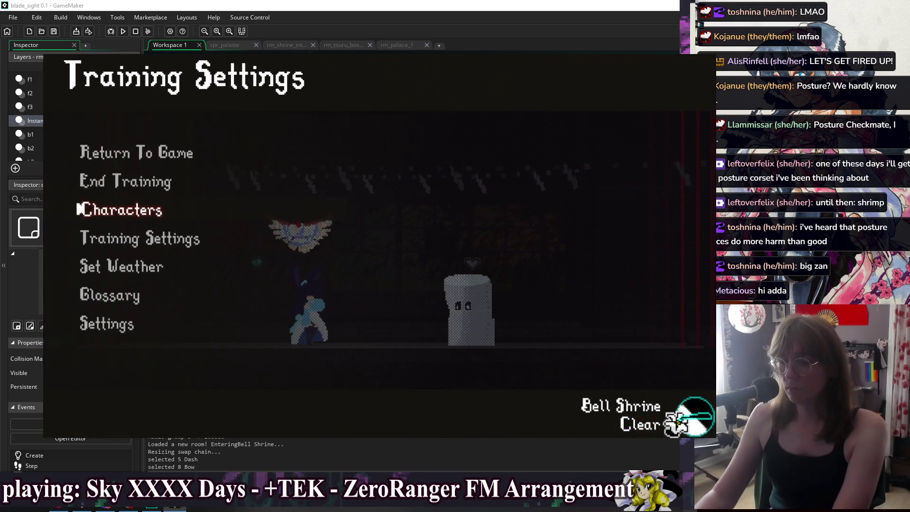
{"action": "key", "text": "Down"}
{"action": "key", "text": "Down"}
{"action": "key", "text": "Return"}
{"action": "key", "text": "Down"}
{"action": "key", "text": "Down"}
{"action": "key", "text": "Down"}
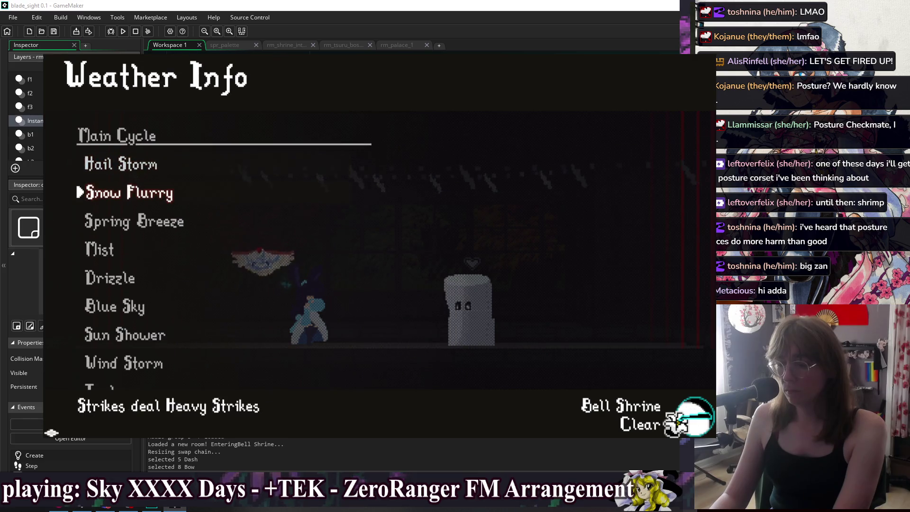
{"action": "key", "text": "Return"}
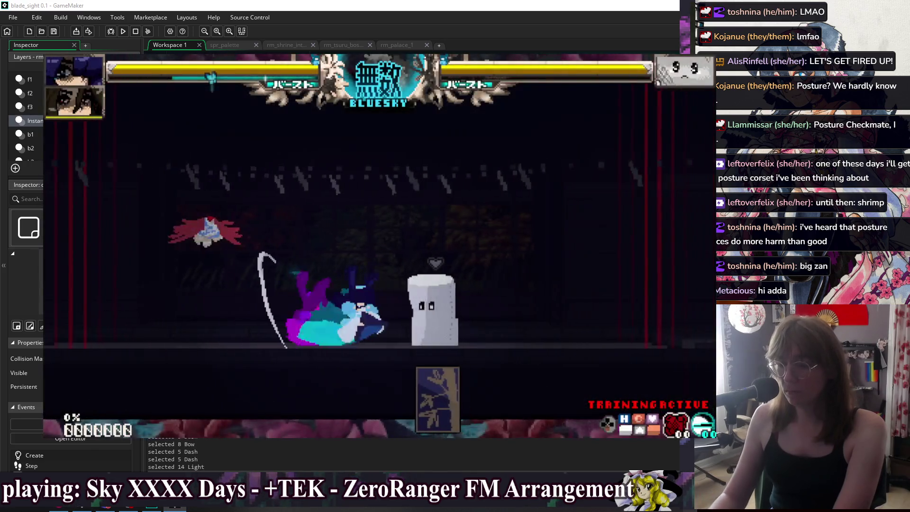
Attack the training opponent and revisit the weather and Training Characters menus.
{"action": "key", "text": "Right"}
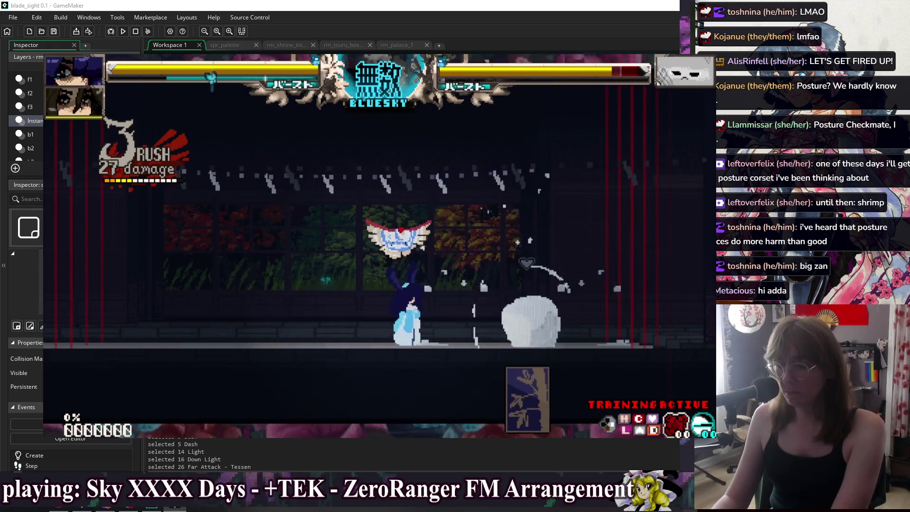
{"action": "key", "text": "Escape"}
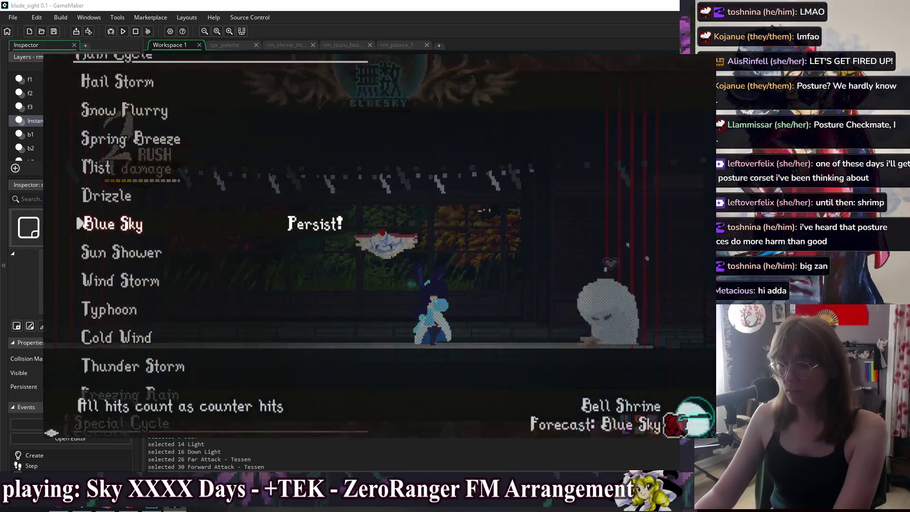
{"action": "key", "text": "Return"}
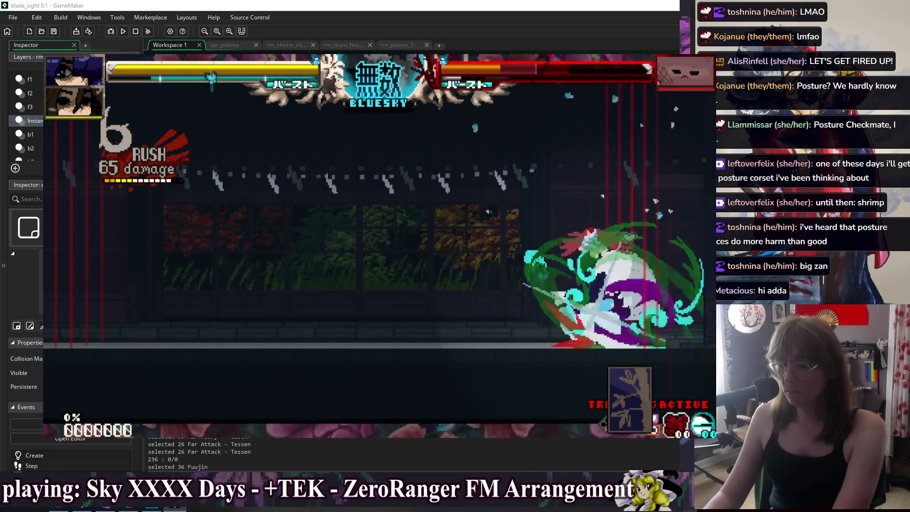
{"action": "key", "text": "Escape"}
{"action": "key", "text": "Escape"}
{"action": "key", "text": "Up"}
{"action": "key", "text": "Up"}
{"action": "key", "text": "Return"}
{"action": "key", "text": "Down"}
{"action": "key", "text": "Down"}
{"action": "key", "text": "Return"}
{"action": "key", "text": "Down"}
{"action": "key", "text": "Down"}
{"action": "key", "text": "Escape"}
Land several forward slashes and fan-spin counter hits to watch the effect, then quit.
{"action": "key", "text": "Left"}
{"action": "key", "text": "Left"}
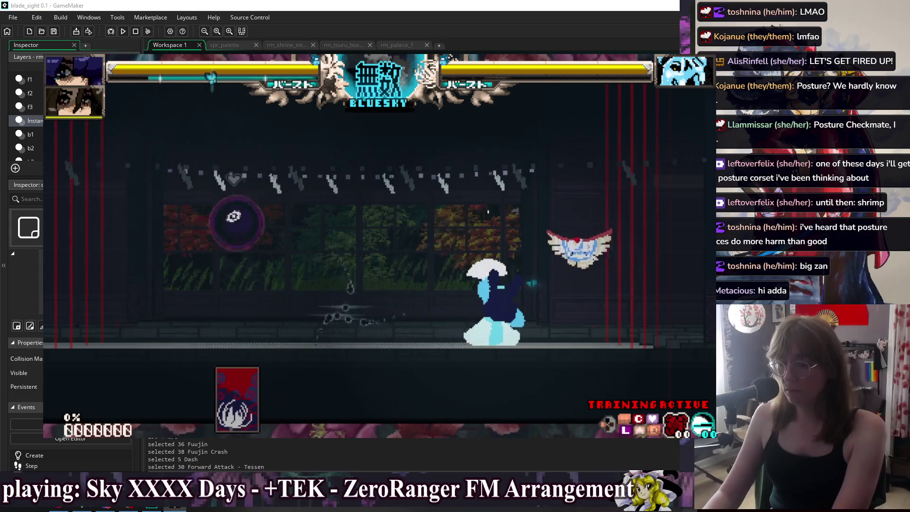
{"action": "key", "text": "z"}
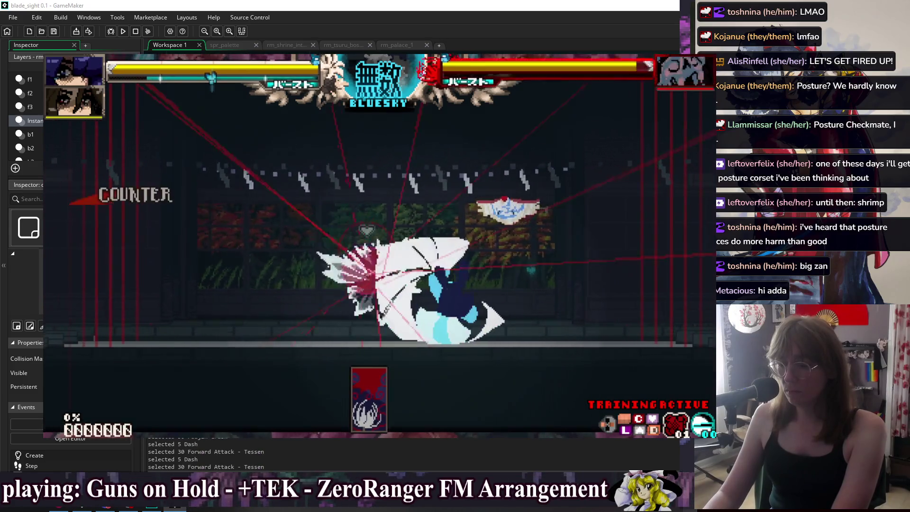
{"action": "key", "text": "z"}
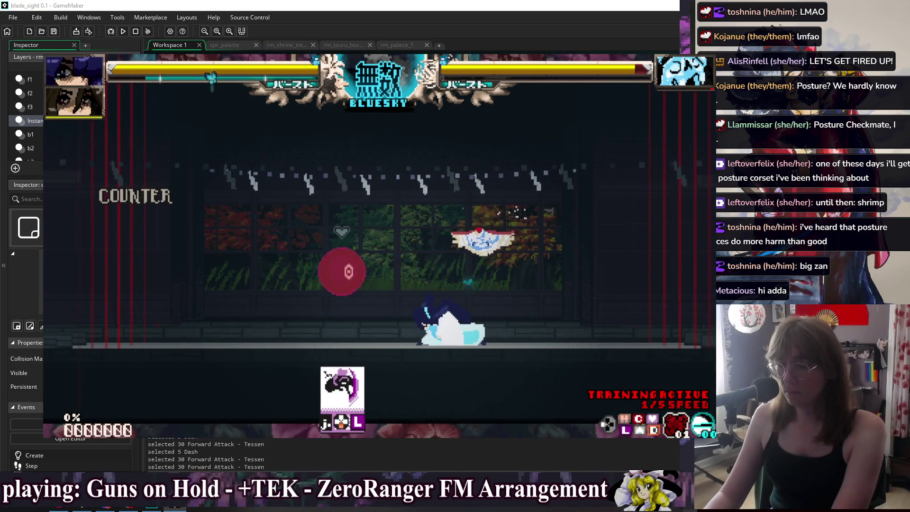
{"action": "key", "text": "z"}
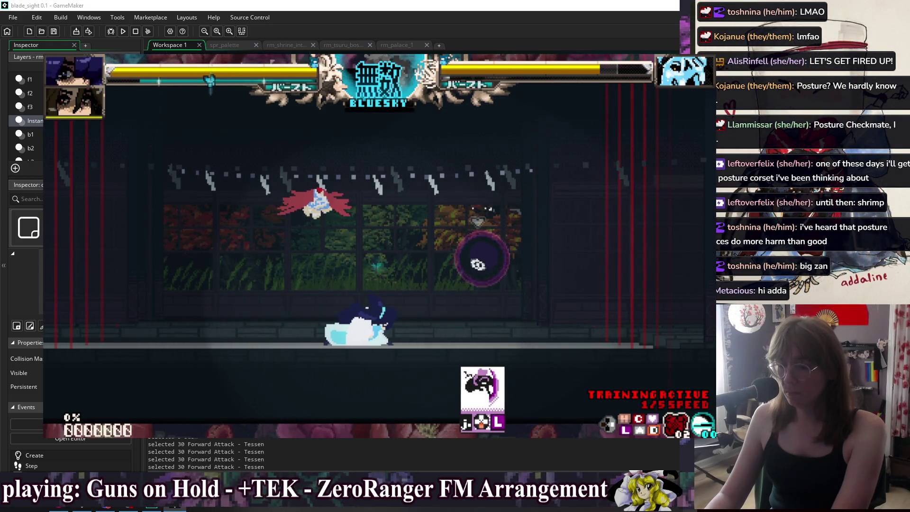
{"action": "key", "text": "z"}
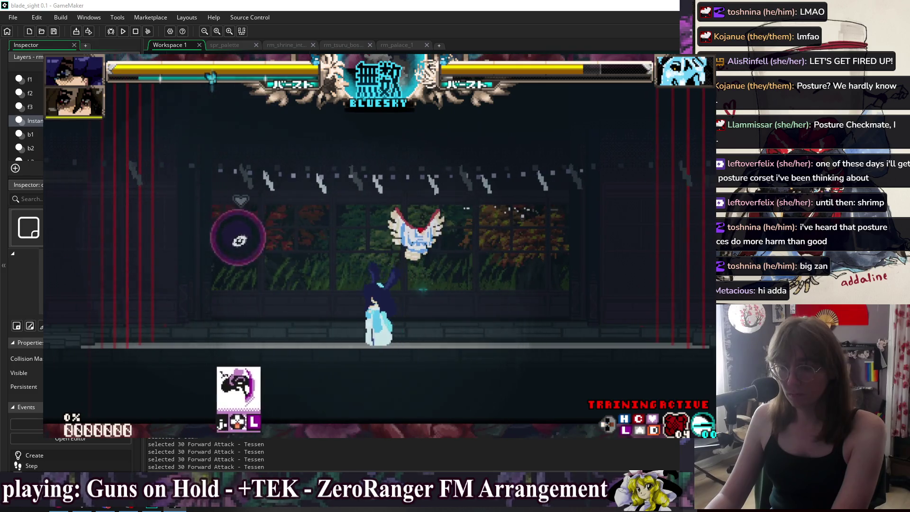
{"action": "key", "text": "z"}
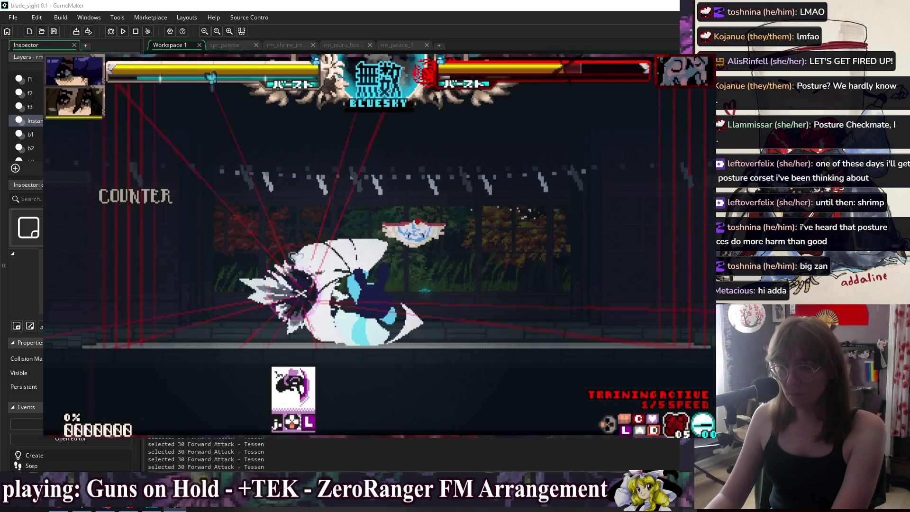
{"action": "key", "text": "Escape"}
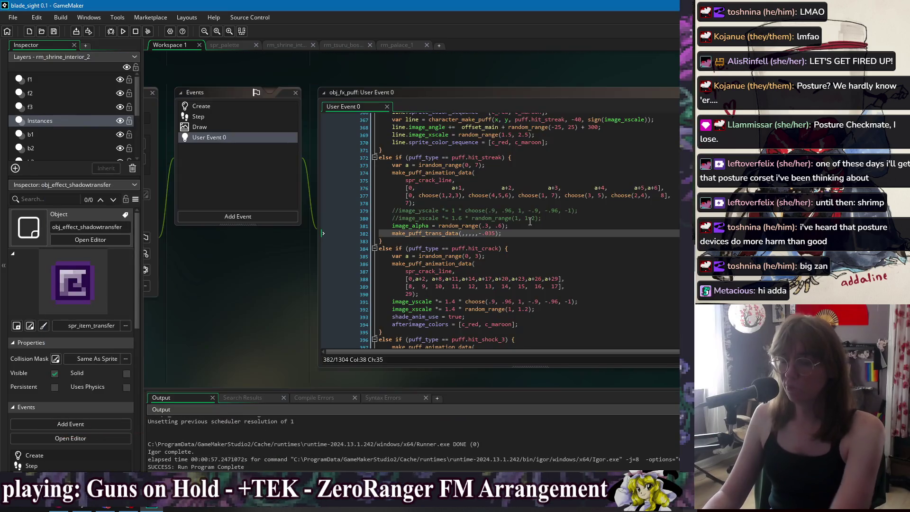
Open spr_crack_line from the code to view its 18-frame crack animation.
{"action": "middle_click", "coordinate": [444, 180]}
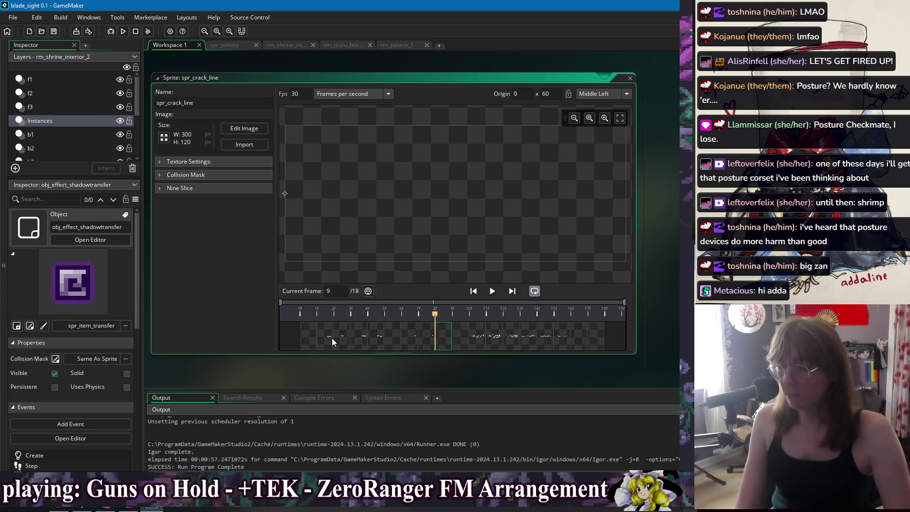
Open spr_crack_line in the Image Editor and turn on the canvas grid.
{"action": "double_click", "coordinate": [309, 338]}
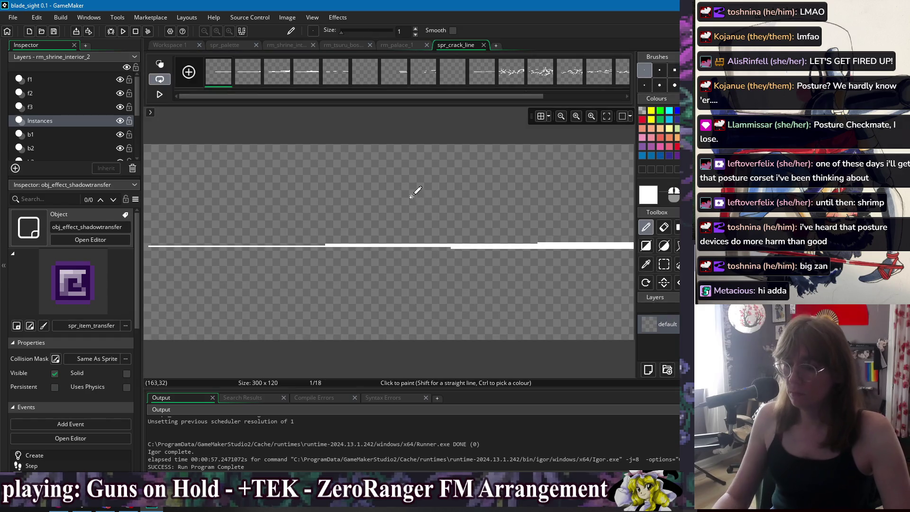
{"action": "scroll", "coordinate": [417, 190], "scroll_direction": "down", "scroll_amount": 2}
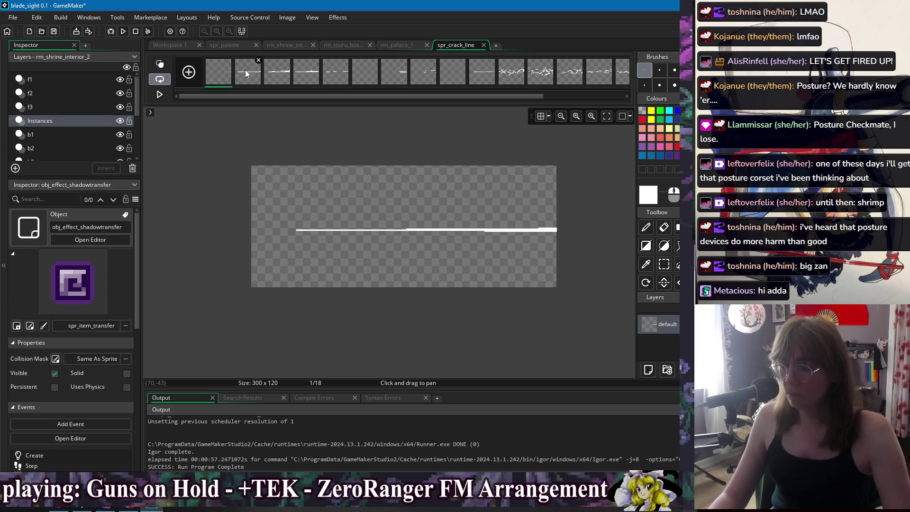
{"action": "left_click", "coordinate": [541, 116]}
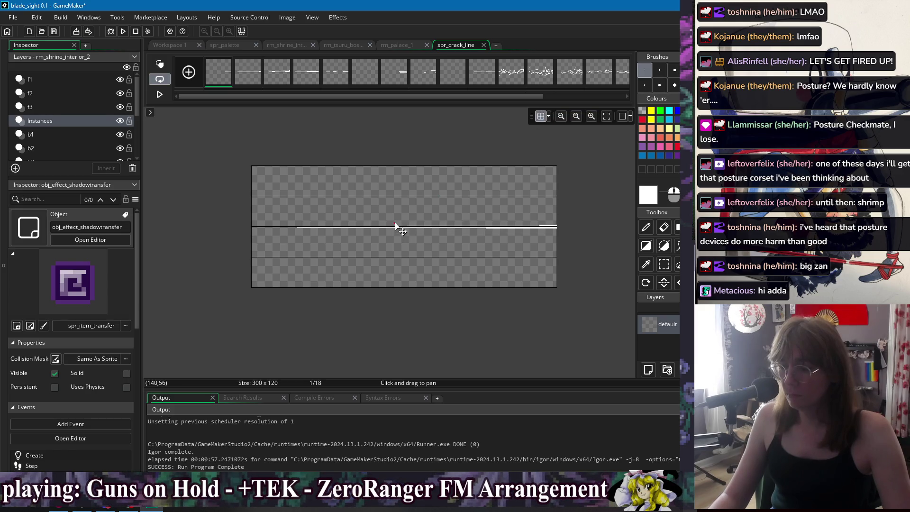
{"action": "scroll", "coordinate": [357, 229], "scroll_direction": "up", "scroll_amount": 2}
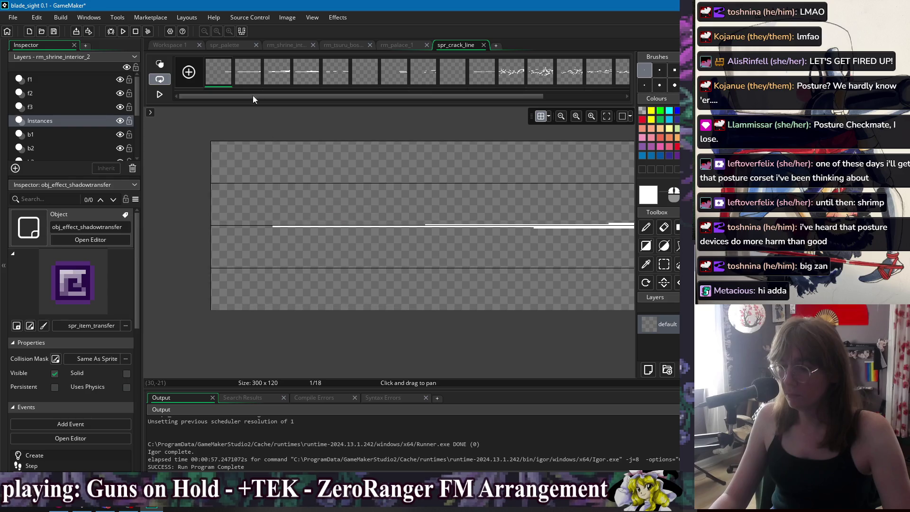
Step through crack-line frames 2 to 8, panning to inspect each crack line.
{"action": "key", "text": "Right"}
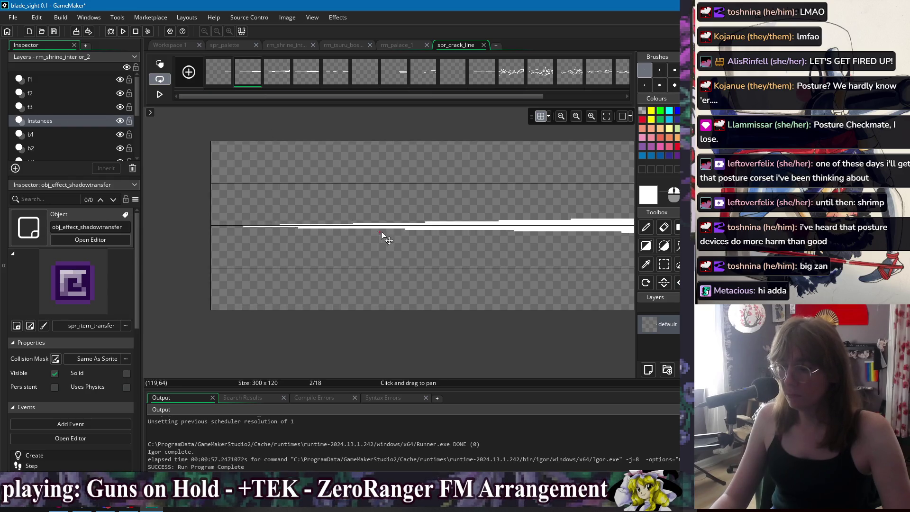
{"action": "left_click", "coordinate": [270, 82]}
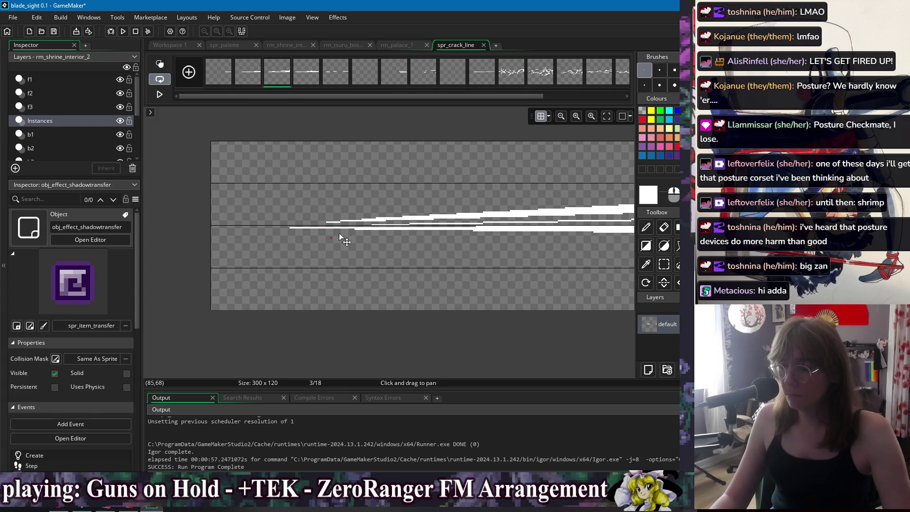
{"action": "left_click_drag", "start_coordinate": [472, 212], "coordinate": [366, 223]}
{"action": "key", "text": "w"}
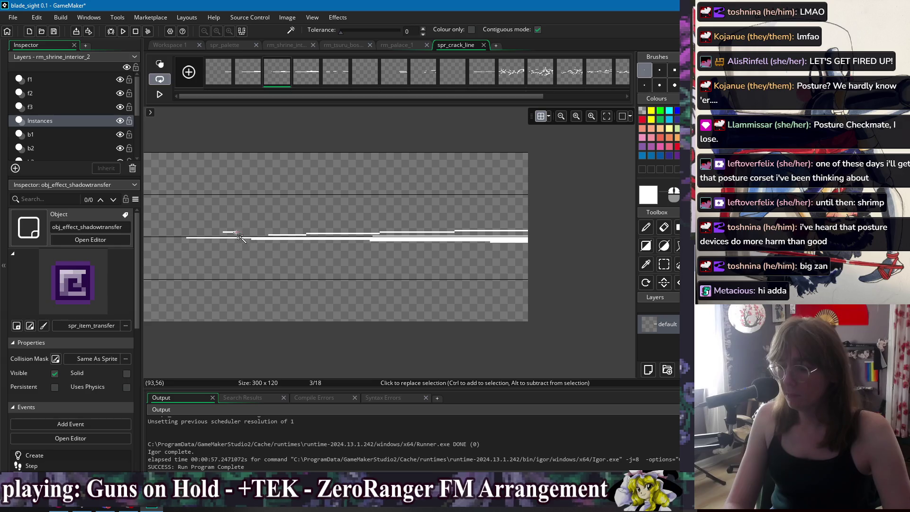
{"action": "left_click_drag", "start_coordinate": [232, 231], "coordinate": [304, 234]}
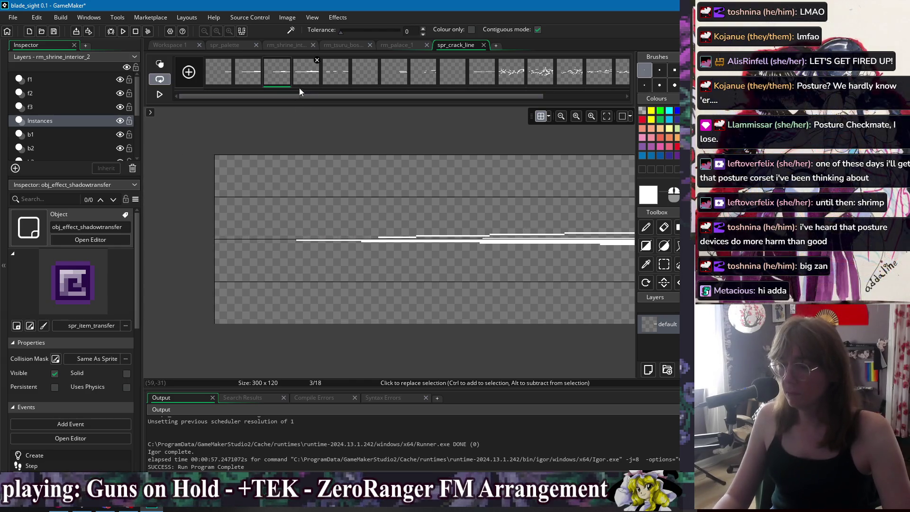
{"action": "key", "text": "Right"}
{"action": "mouse_move", "coordinate": [495, 249]}
{"action": "left_mouse_down"}
{"action": "mouse_move", "coordinate": [524, 239]}
{"action": "mouse_move", "coordinate": [487, 247]}
{"action": "left_mouse_up"}
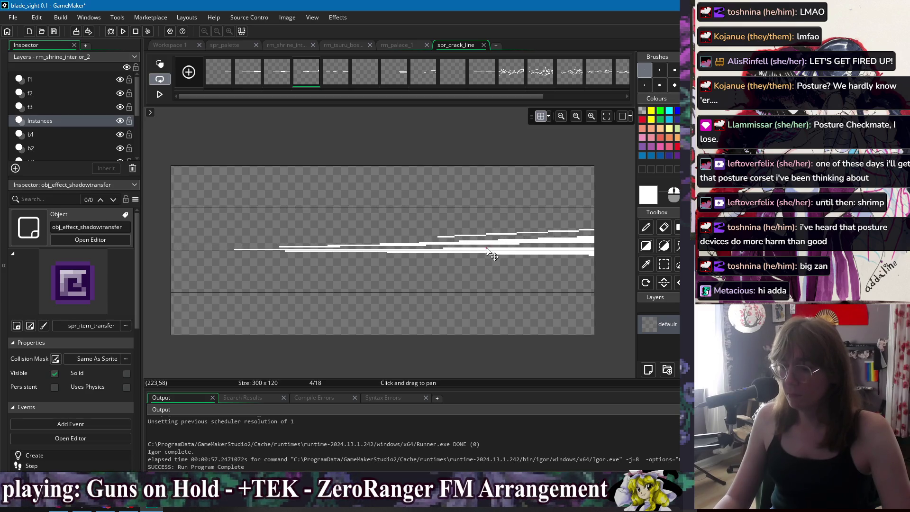
{"action": "left_click", "coordinate": [331, 75]}
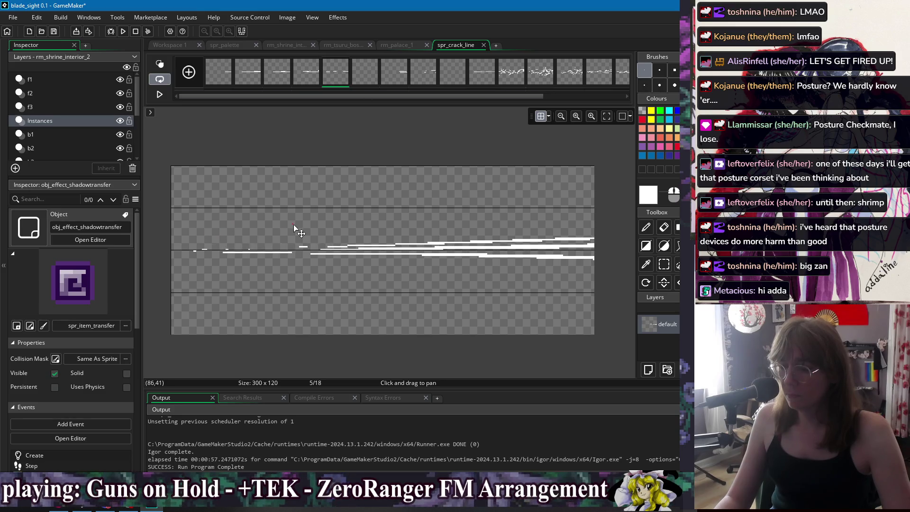
{"action": "left_click_drag", "start_coordinate": [373, 256], "coordinate": [421, 254]}
{"action": "left_click", "coordinate": [358, 75]}
{"action": "left_click", "coordinate": [384, 78]}
{"action": "left_click", "coordinate": [370, 78]}
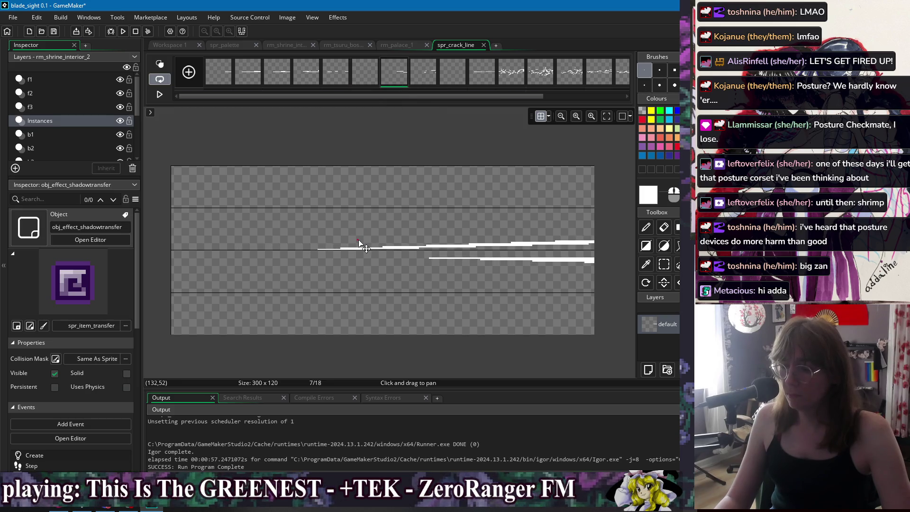
{"action": "left_click", "coordinate": [415, 81]}
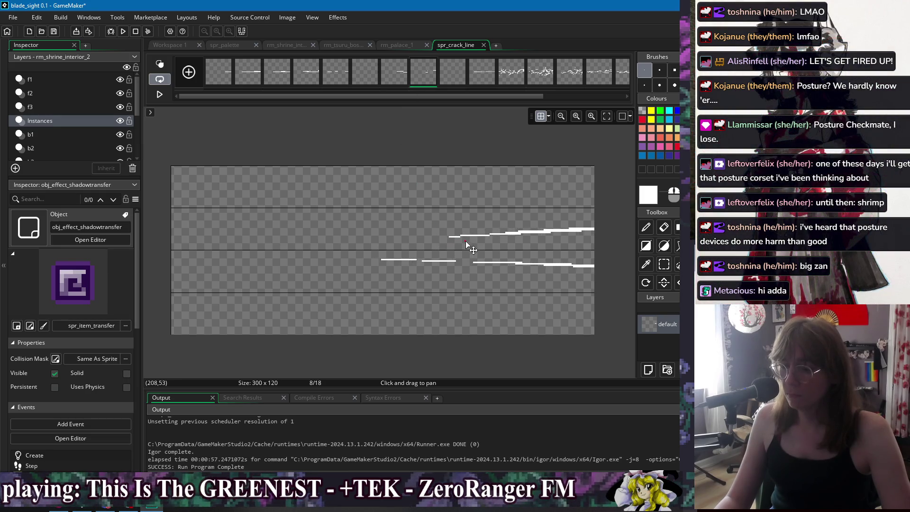
Flip back through frames 1, 5, 6 and 7 to compare the crack drawings.
{"action": "left_click", "coordinate": [225, 77]}
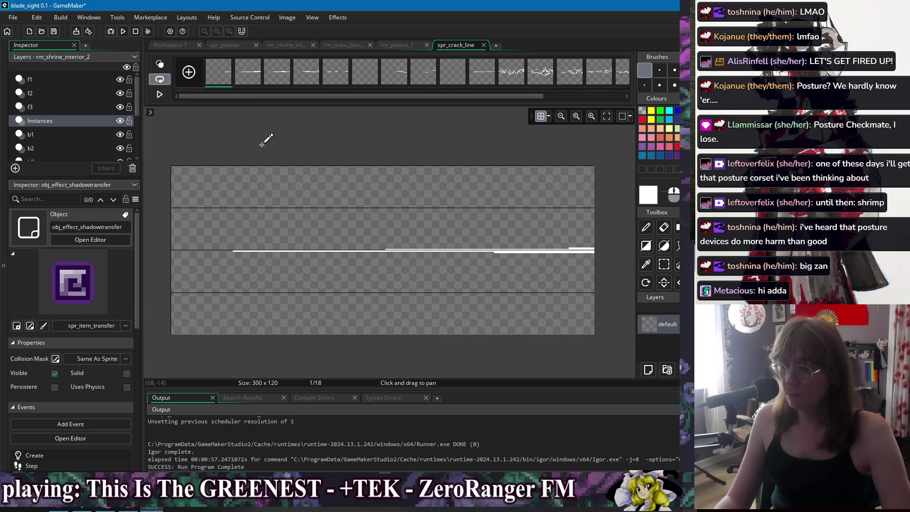
{"action": "left_click", "coordinate": [304, 75]}
{"action": "left_click", "coordinate": [333, 77]}
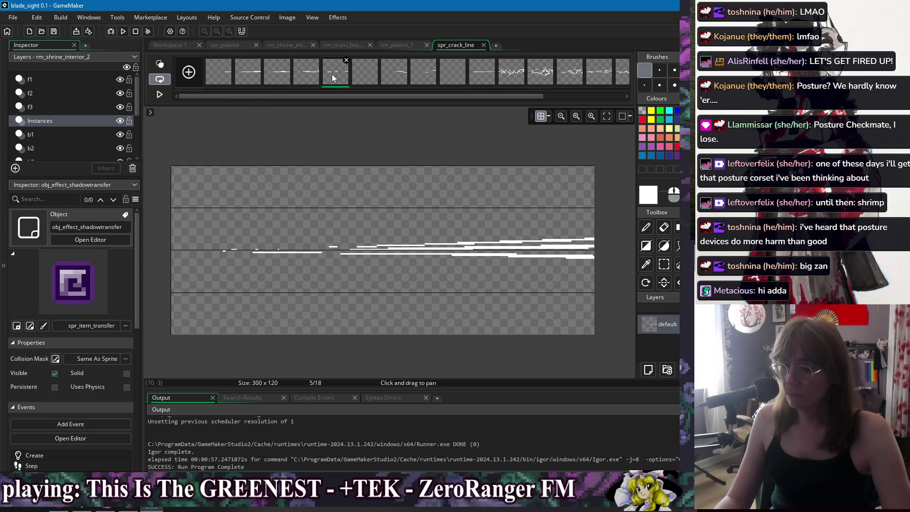
{"action": "left_click", "coordinate": [358, 79]}
{"action": "left_click", "coordinate": [384, 79]}
{"action": "left_click", "coordinate": [216, 79]}
{"action": "scroll", "coordinate": [258, 156], "scroll_direction": "down", "scroll_amount": 2}
{"action": "scroll", "coordinate": [256, 154], "scroll_direction": "up", "scroll_amount": 1}
{"action": "left_click", "coordinate": [394, 78]}
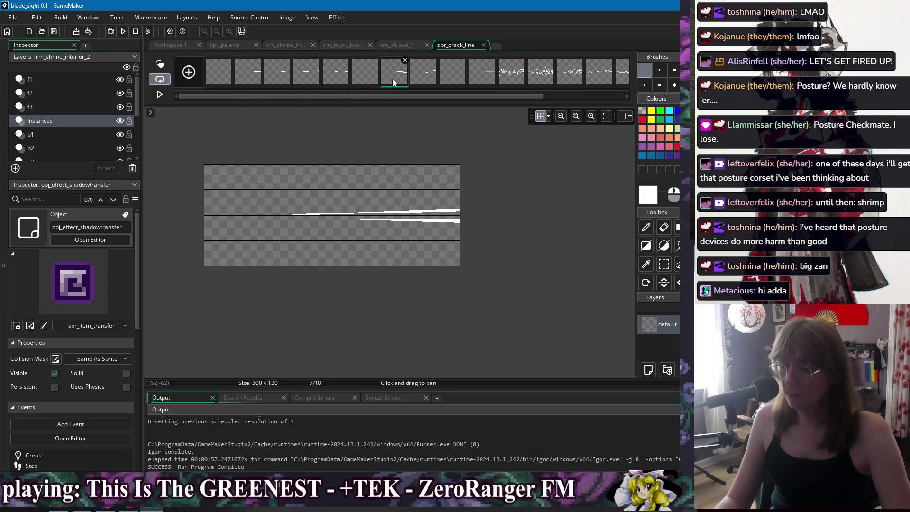
{"action": "scroll", "coordinate": [342, 205], "scroll_direction": "up", "scroll_amount": 1}
{"action": "scroll", "coordinate": [341, 205], "scroll_direction": "up", "scroll_amount": 1}
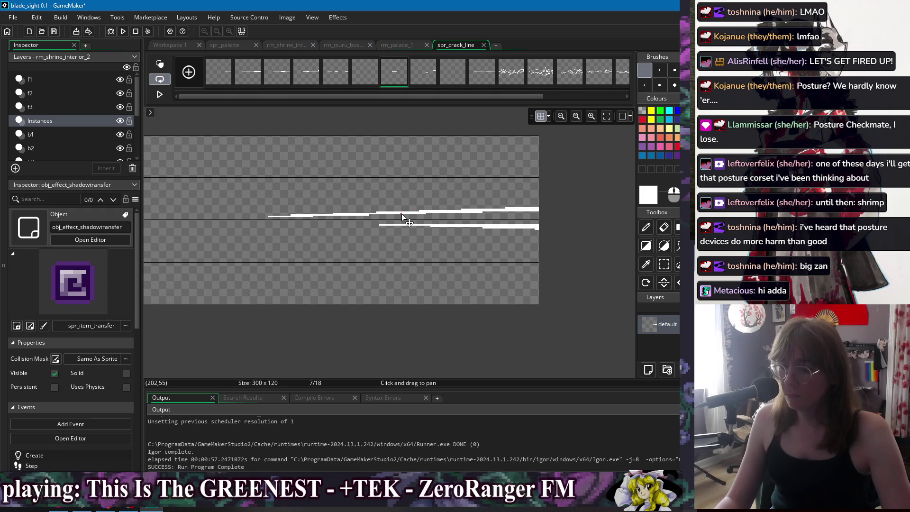
{"action": "scroll", "coordinate": [302, 184], "scroll_direction": "down", "scroll_amount": 1}
Launch a blade_sight test run, checking frames 8 and 12 while it builds.
{"action": "left_click", "coordinate": [123, 31]}
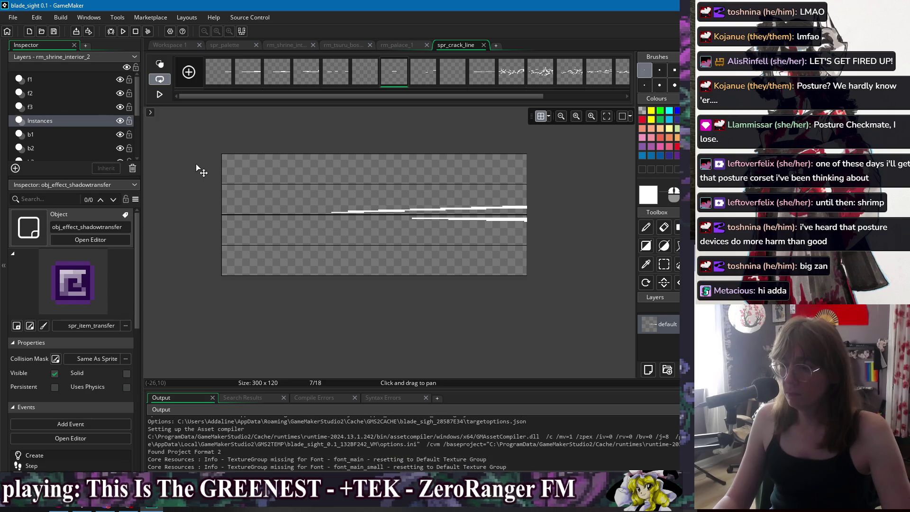
{"action": "left_click", "coordinate": [427, 77]}
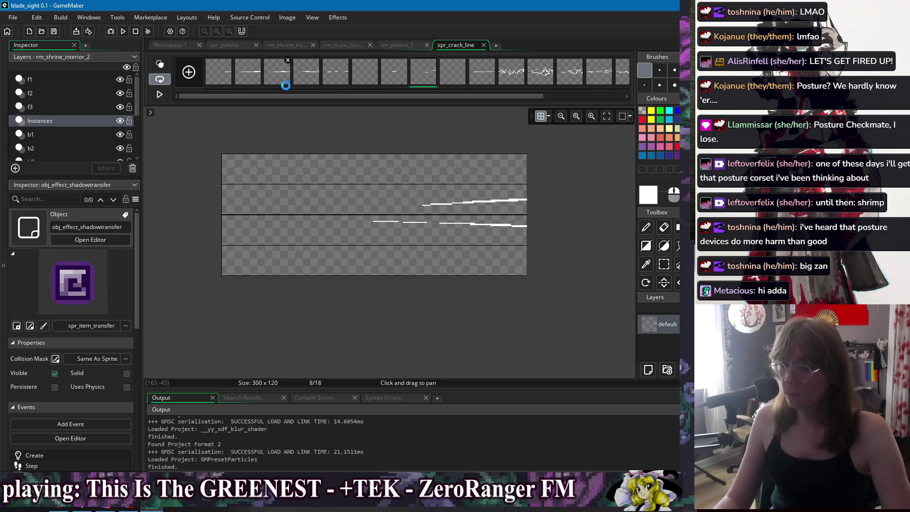
{"action": "left_click", "coordinate": [545, 77]}
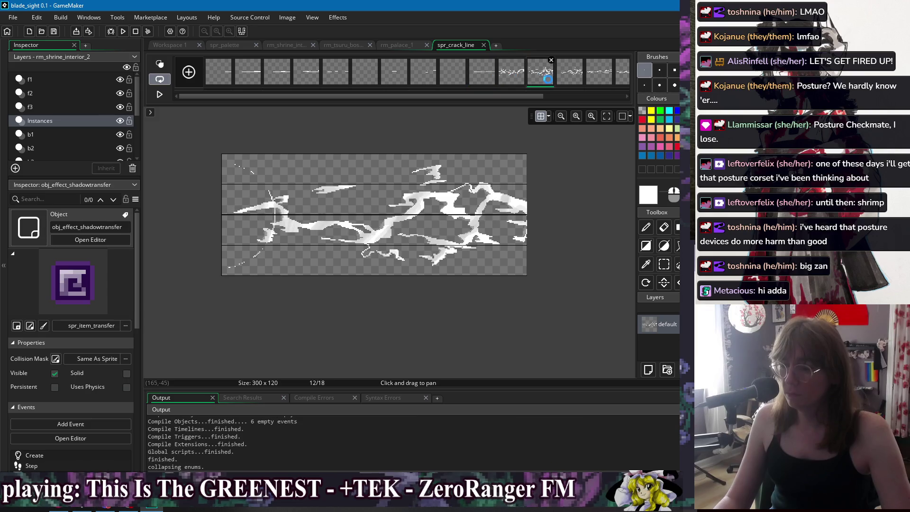
{"action": "left_click", "coordinate": [570, 76]}
{"action": "left_click", "coordinate": [222, 76]}
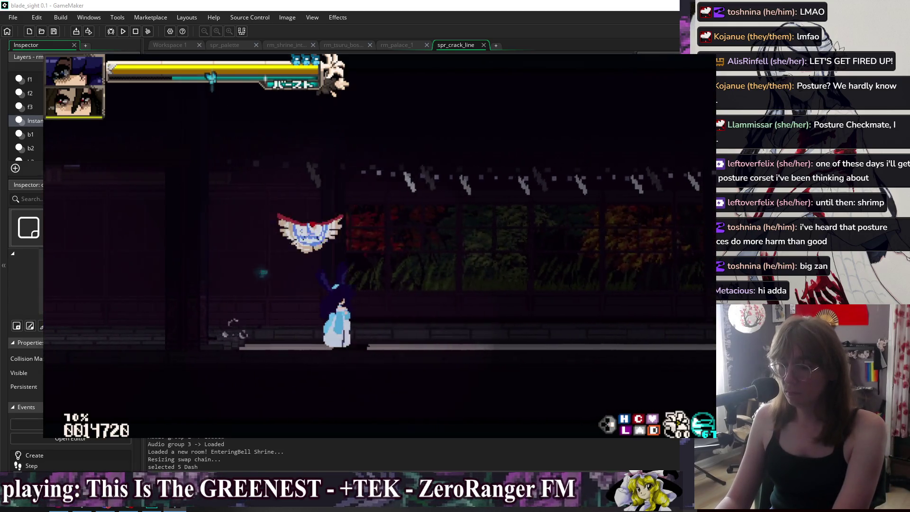
{"action": "key", "text": "Escape"}
{"action": "key", "text": "Down"}
{"action": "key", "text": "Down"}
{"action": "key", "text": "Return"}
{"action": "key", "text": "Down"}
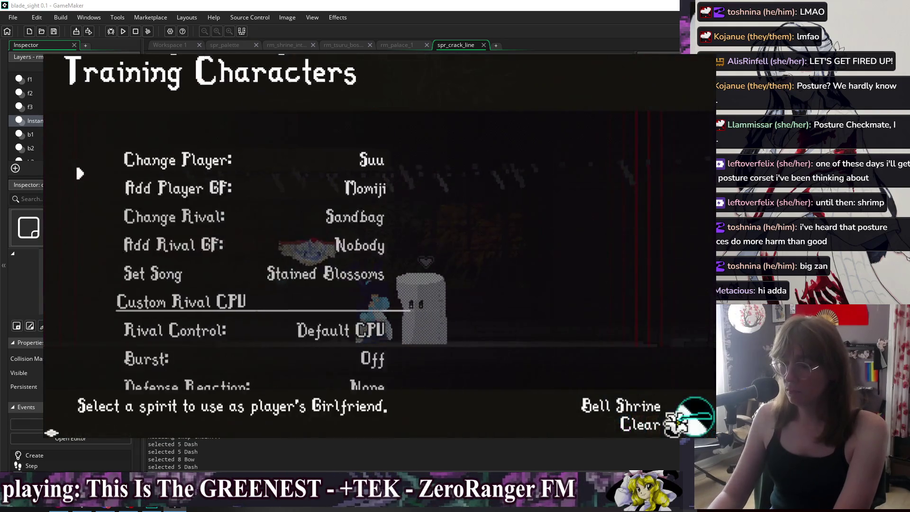
{"action": "key", "text": "Down"}
{"action": "key", "text": "Return"}
{"action": "key", "text": "Right"}
{"action": "key", "text": "Down"}
{"action": "key", "text": "Return"}
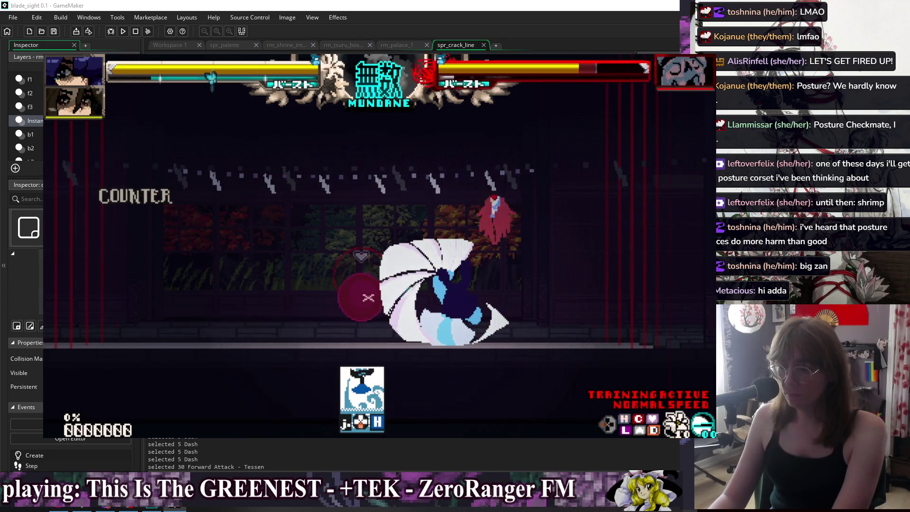
{"action": "key", "text": "Escape"}
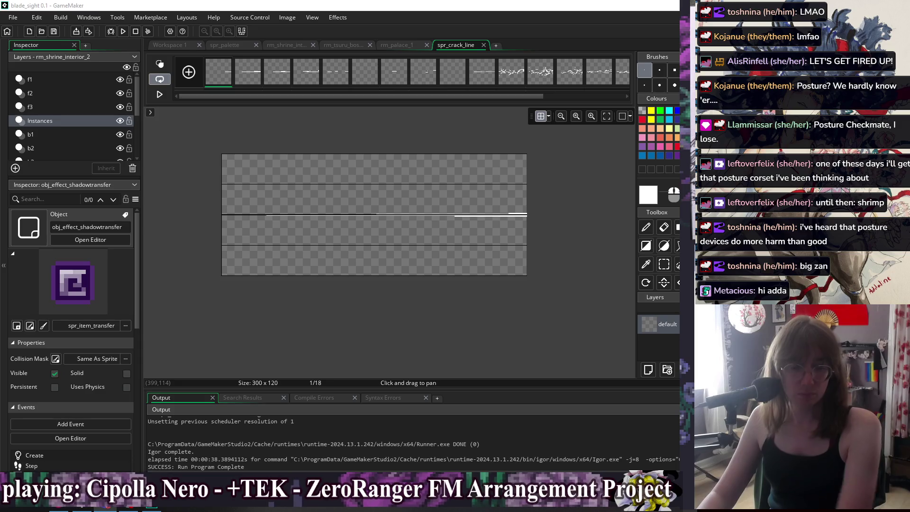
Review the crack-line sprite frames once more, ending back on frame 1.
{"action": "left_click", "coordinate": [554, 269]}
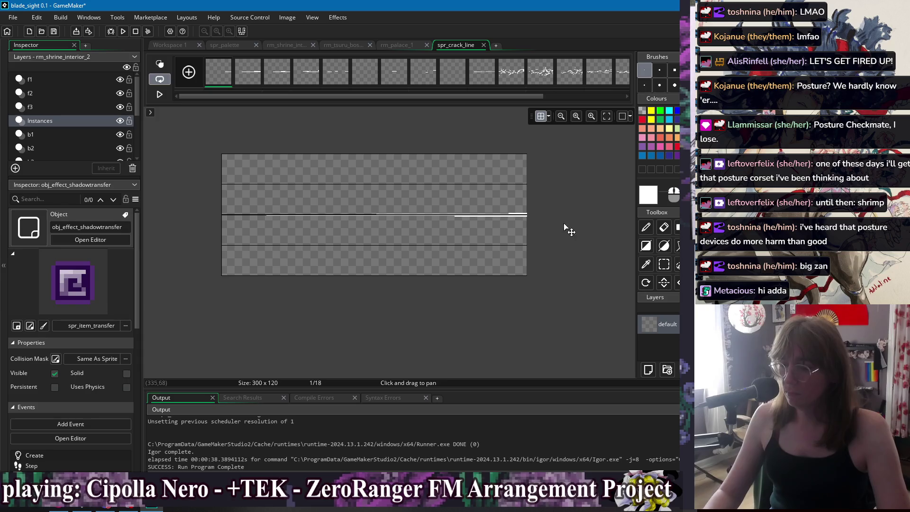
{"action": "left_click", "coordinate": [274, 77]}
{"action": "left_click", "coordinate": [312, 78]}
{"action": "left_click", "coordinate": [335, 76]}
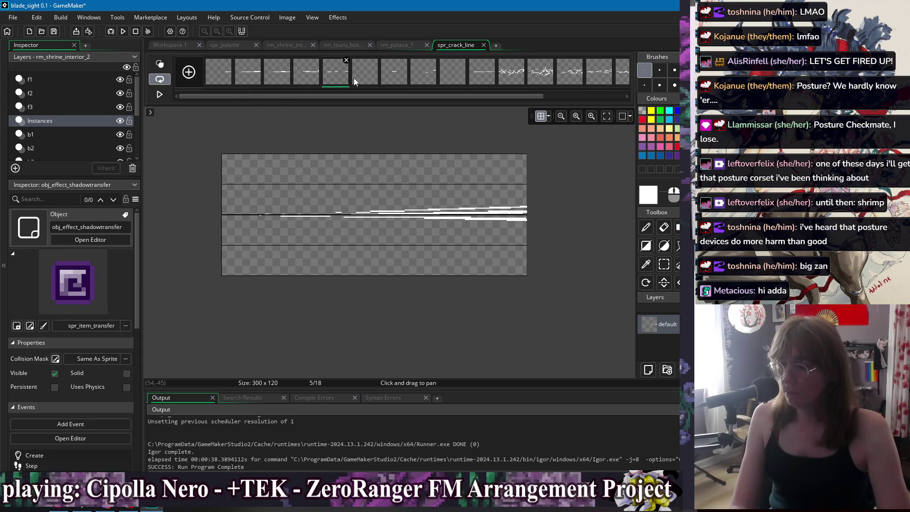
{"action": "left_click", "coordinate": [218, 79]}
{"action": "key", "text": "Right"}
{"action": "key", "text": "Right"}
{"action": "key", "text": "Right"}
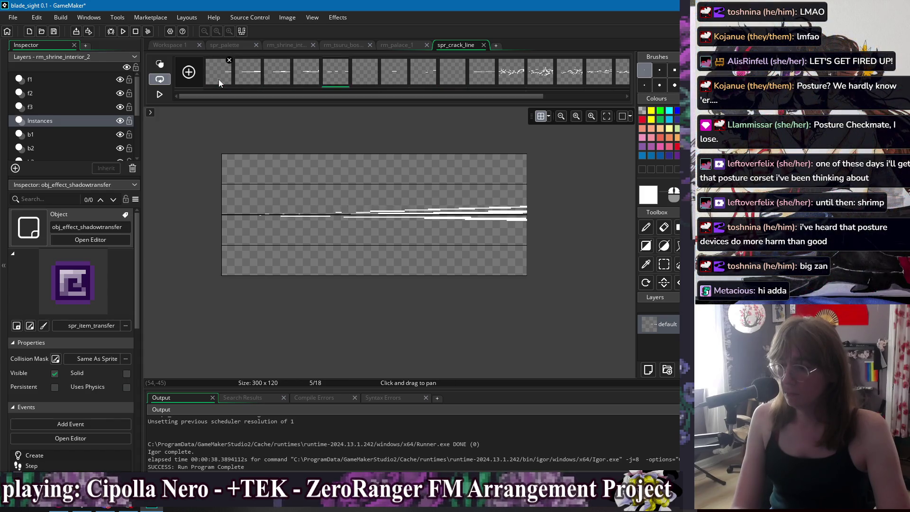
{"action": "left_click", "coordinate": [218, 79]}
Put away the crack-line sprite window and bring up obj_character's Step event code.
{"action": "left_click", "coordinate": [172, 45]}
{"action": "right_click", "coordinate": [345, 67]}
{"action": "mouse_move", "coordinate": [362, 81]}
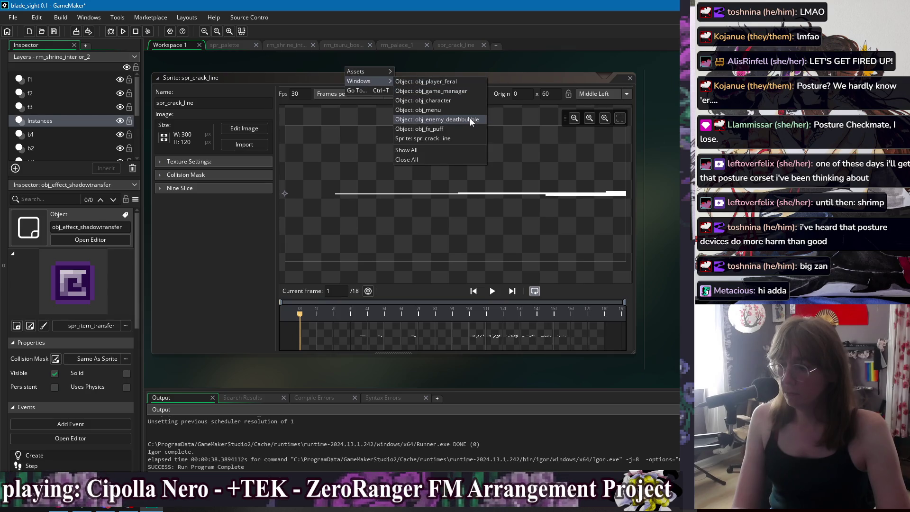
{"action": "left_click", "coordinate": [451, 136]}
{"action": "right_click", "coordinate": [488, 58]}
{"action": "mouse_move", "coordinate": [504, 72]}
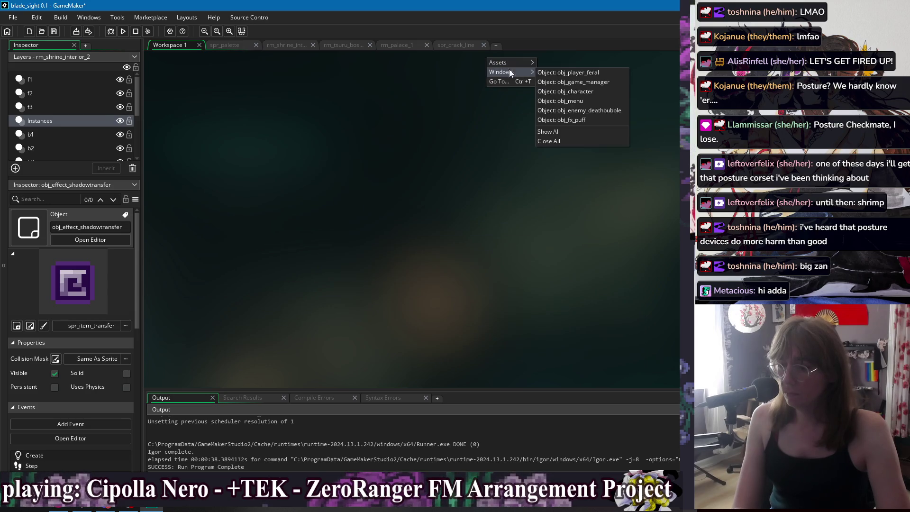
{"action": "left_click", "coordinate": [585, 92]}
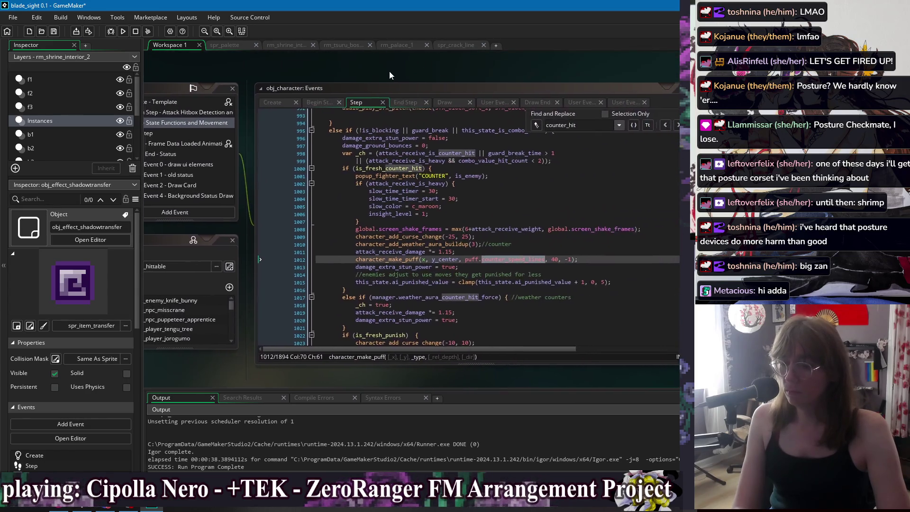
From the counter-hit puff line, switch to obj_fx_puff's code via the open-editors list.
{"action": "left_click", "coordinate": [478, 259]}
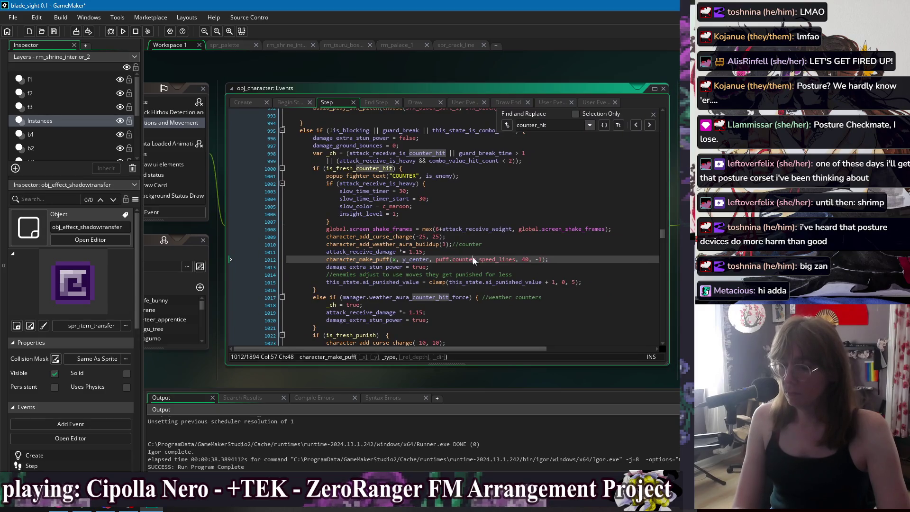
{"action": "right_click", "coordinate": [348, 72]}
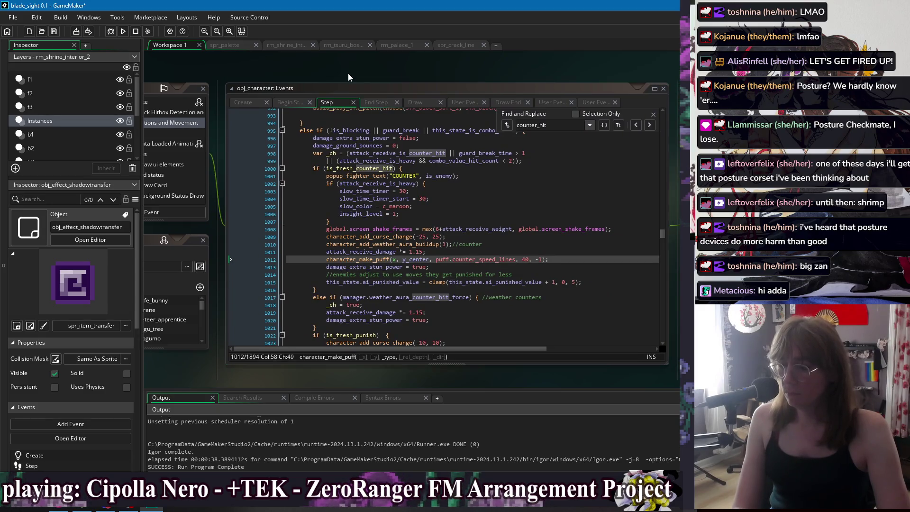
{"action": "mouse_move", "coordinate": [396, 87]}
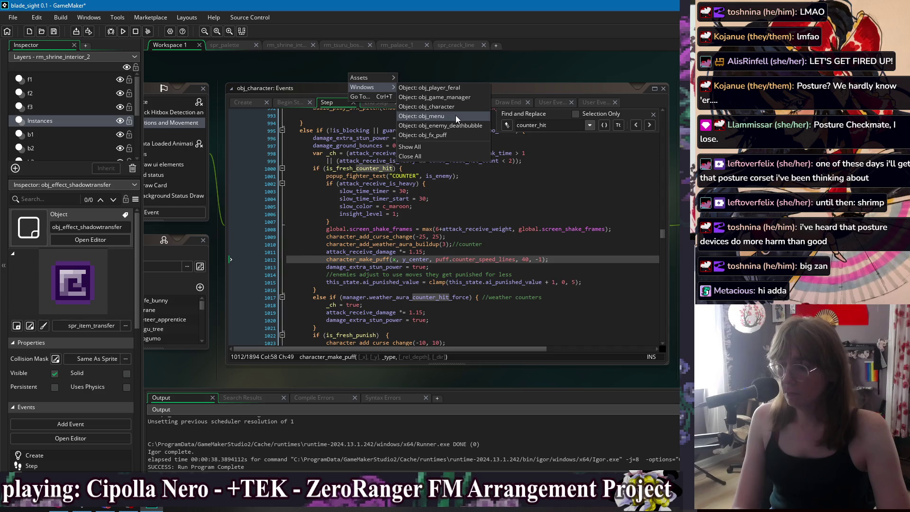
{"action": "left_click", "coordinate": [447, 135]}
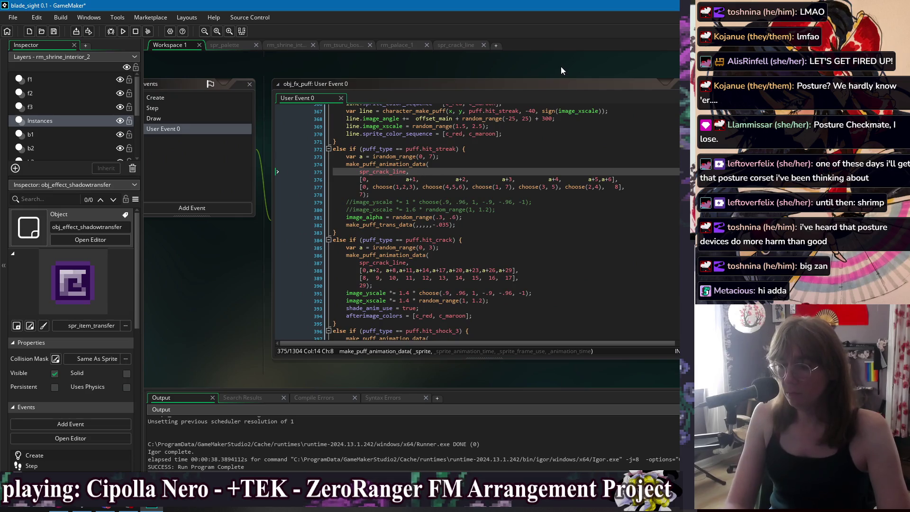
Remove hit_streak's old frame count value and its 'var a' random index line.
{"action": "left_click", "coordinate": [343, 200]}
{"action": "key", "text": "BackSpace"}
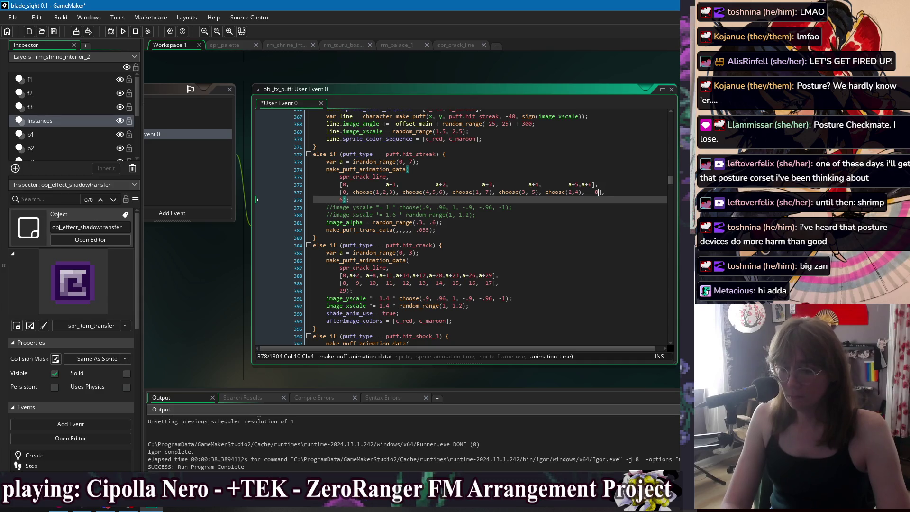
{"action": "left_click_drag", "start_coordinate": [599, 191], "coordinate": [542, 195]}
{"action": "left_click_drag", "start_coordinate": [344, 199], "coordinate": [588, 200]}
{"action": "key", "text": "Up"}
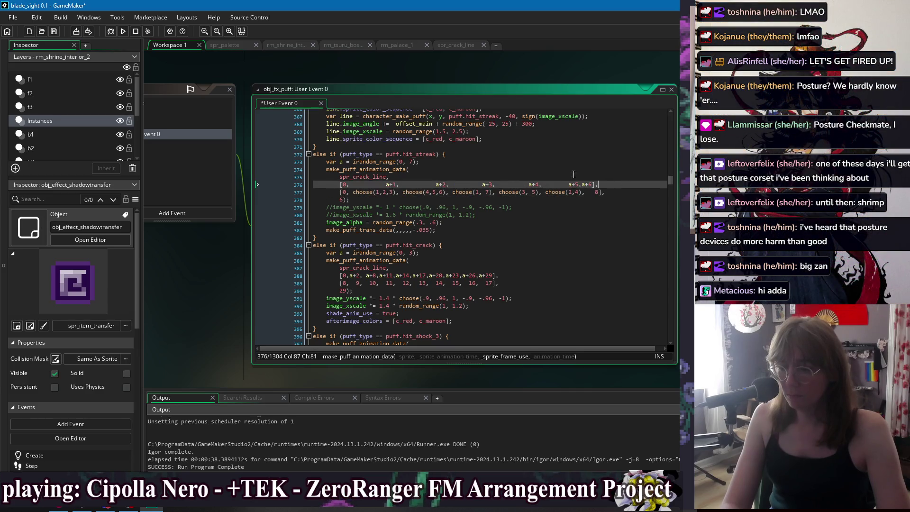
{"action": "left_click", "coordinate": [379, 161]}
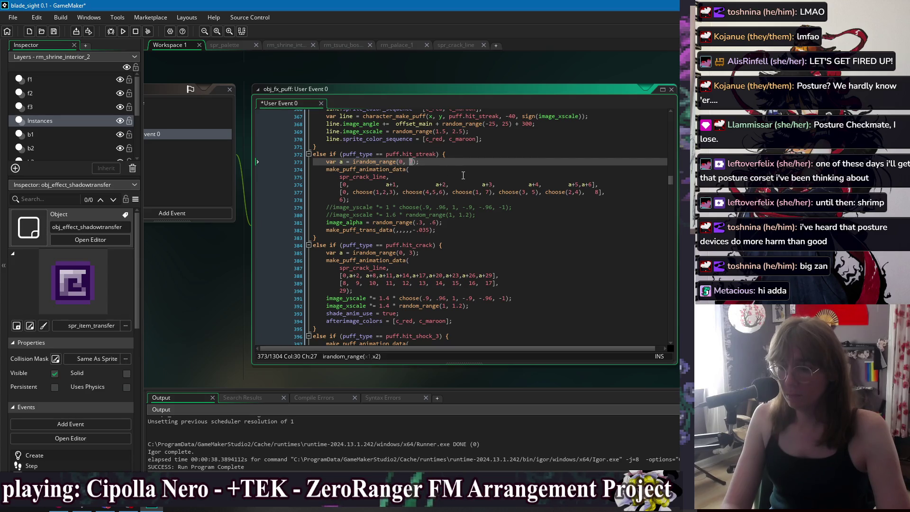
{"action": "left_click_drag", "start_coordinate": [469, 161], "coordinate": [474, 155]}
{"action": "key", "text": "BackSpace"}
Reduce hit_streak's frame list to [0] with a single random timing value.
{"action": "left_click", "coordinate": [586, 176]}
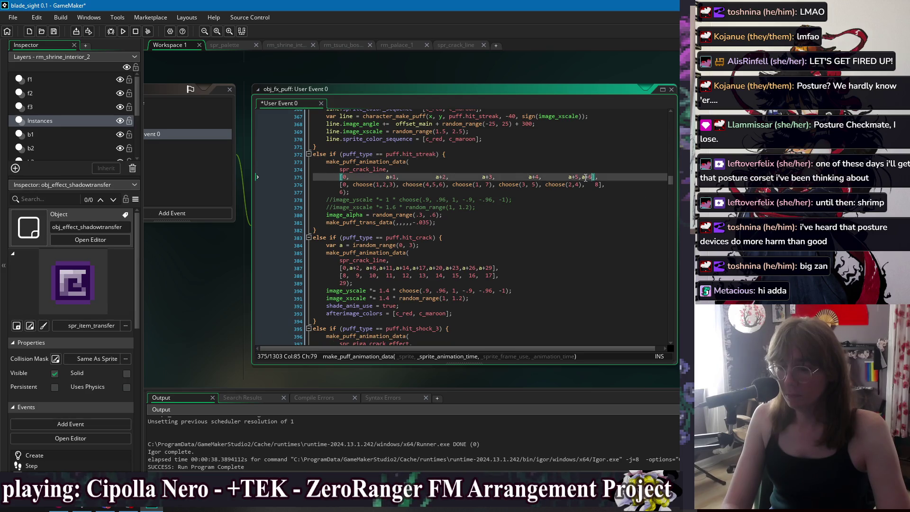
{"action": "left_click", "coordinate": [355, 177]}
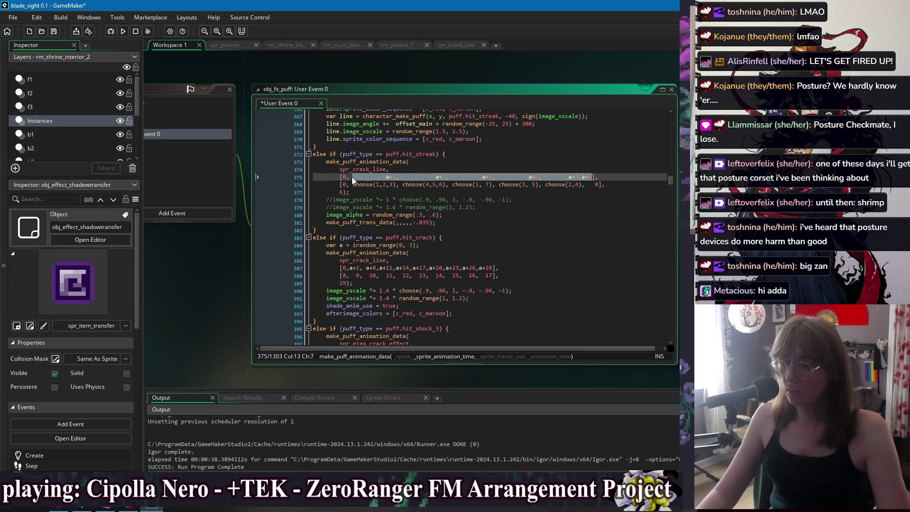
{"action": "left_click", "coordinate": [605, 179]}
{"action": "left_click_drag", "start_coordinate": [598, 185], "coordinate": [355, 187]}
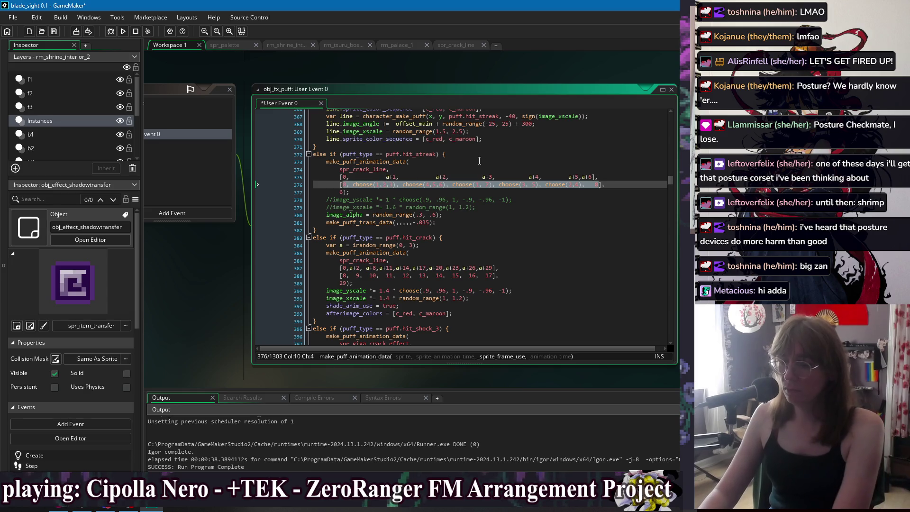
{"action": "type", "text": "choos"}
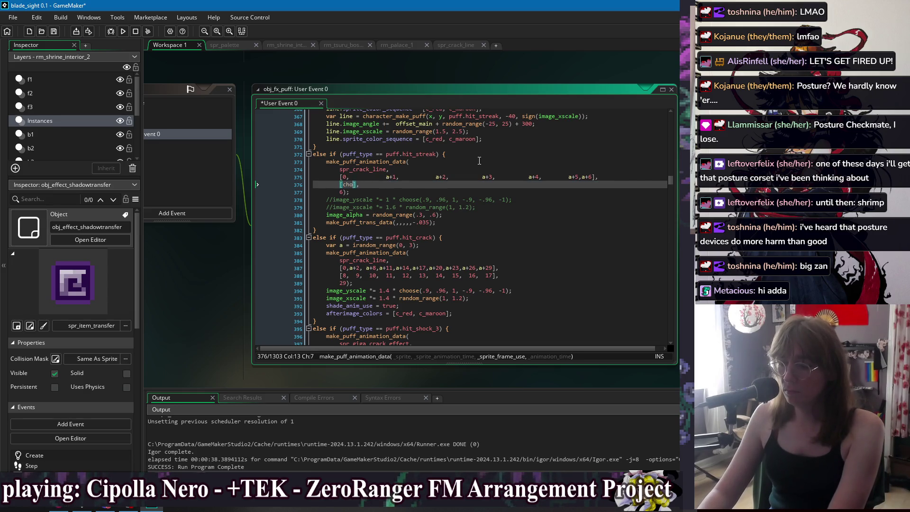
{"action": "type", "text": "irandom_range(0, 8"}
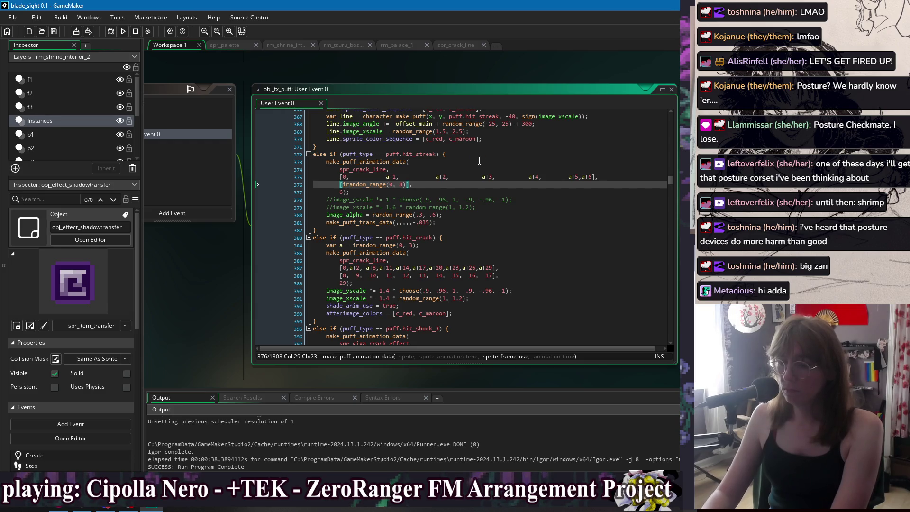
{"action": "left_click_drag", "start_coordinate": [593, 177], "coordinate": [348, 177]}
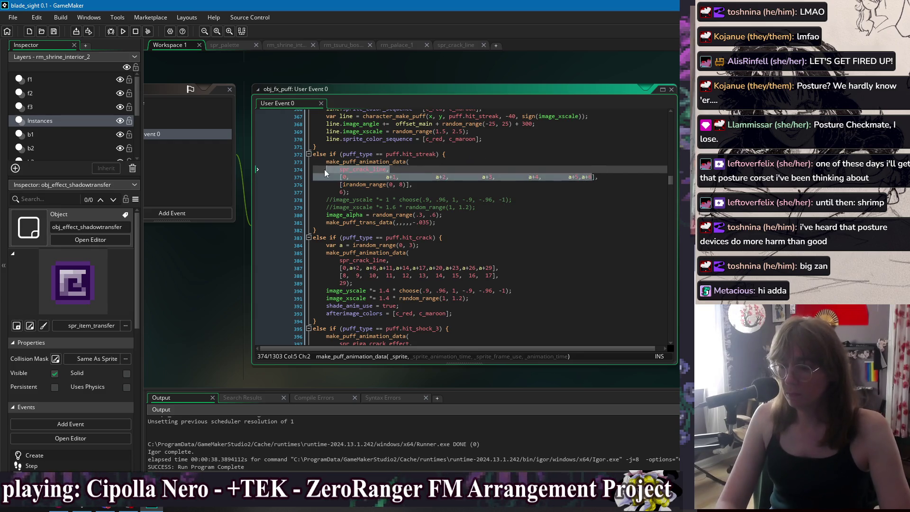
{"action": "key", "text": "BackSpace"}
Delete the two commented-out scale lines, then save and launch a test run.
{"action": "left_click", "coordinate": [417, 190]}
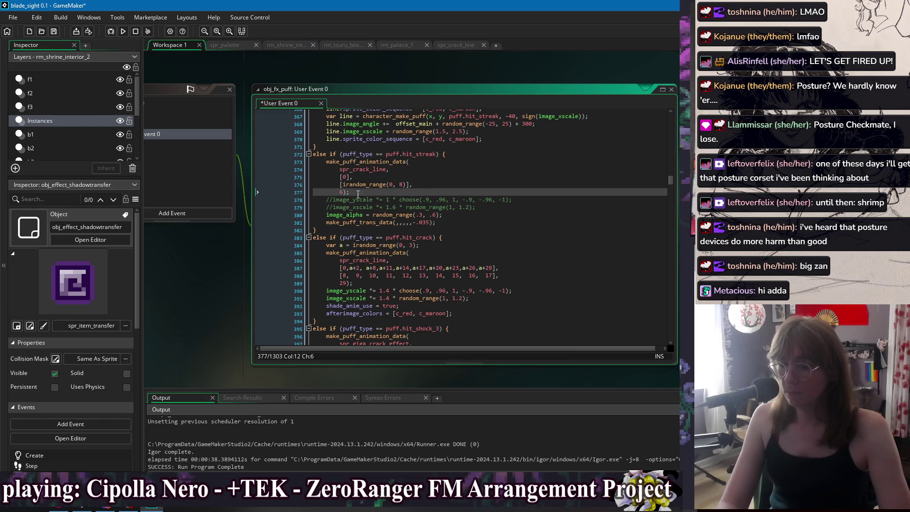
{"action": "left_click_drag", "start_coordinate": [482, 209], "coordinate": [485, 193]}
{"action": "key", "text": "BackSpace"}
{"action": "key", "text": "Down"}
{"action": "key", "text": "Down"}
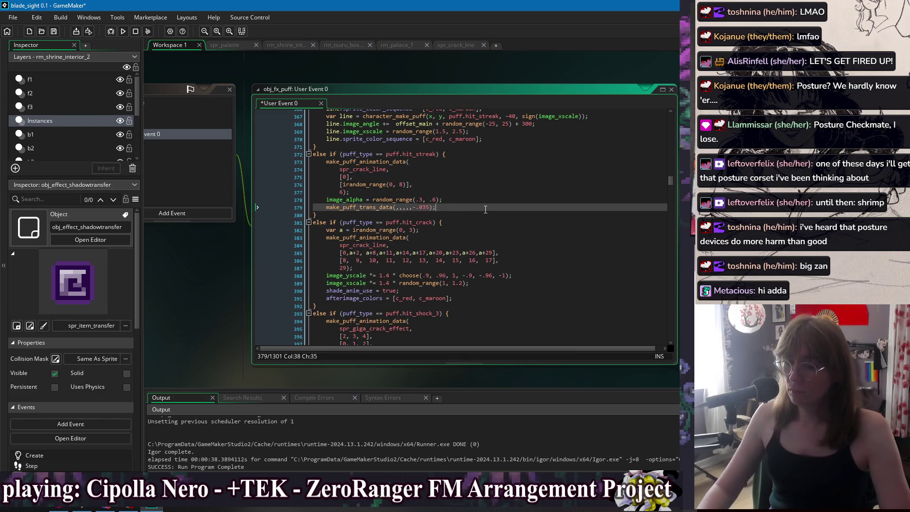
{"action": "key", "text": "F5"}
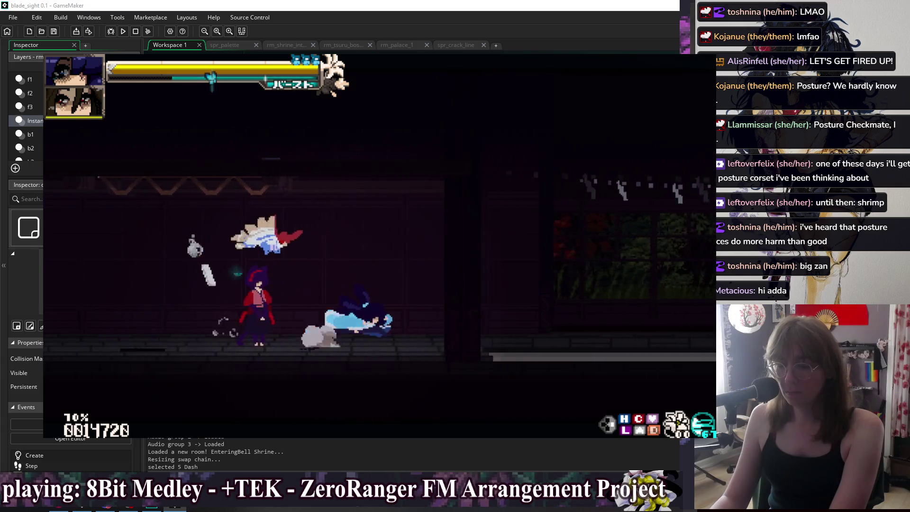
Add a training dummy character through the training settings menu.
{"action": "key", "text": "5"}
{"action": "key", "text": "8"}
{"action": "key", "text": "Escape"}
{"action": "key", "text": "Down"}
{"action": "key", "text": "Down"}
{"action": "key", "text": "Return"}
{"action": "key", "text": "Down"}
{"action": "key", "text": "Return"}
{"action": "key", "text": "Right"}
{"action": "key", "text": "Right"}
{"action": "key", "text": "Down"}
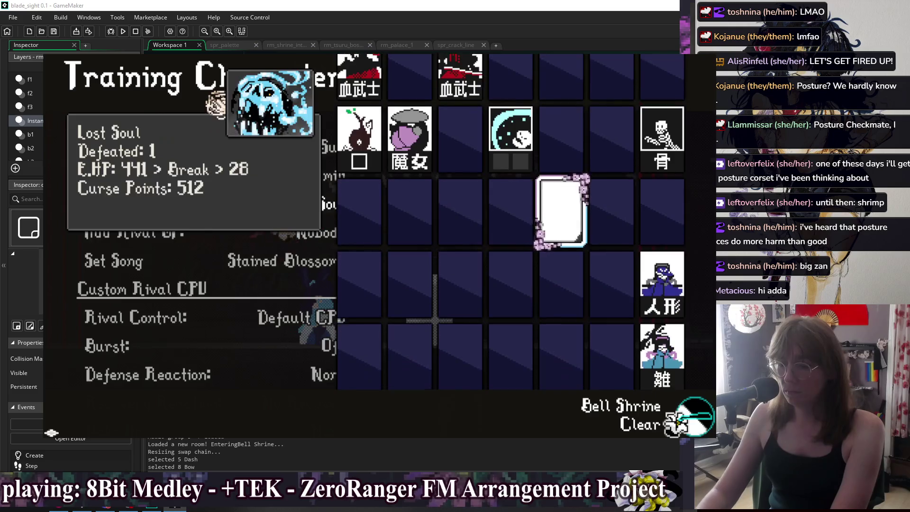
{"action": "key", "text": "Escape"}
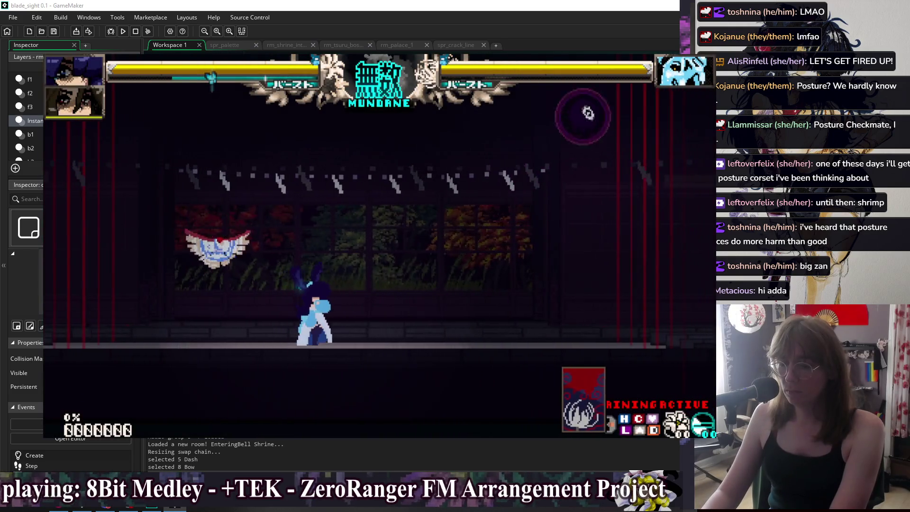
Hit the dummy with Tessen attacks and counters to trigger the hit puffs.
{"action": "key", "text": "h"}
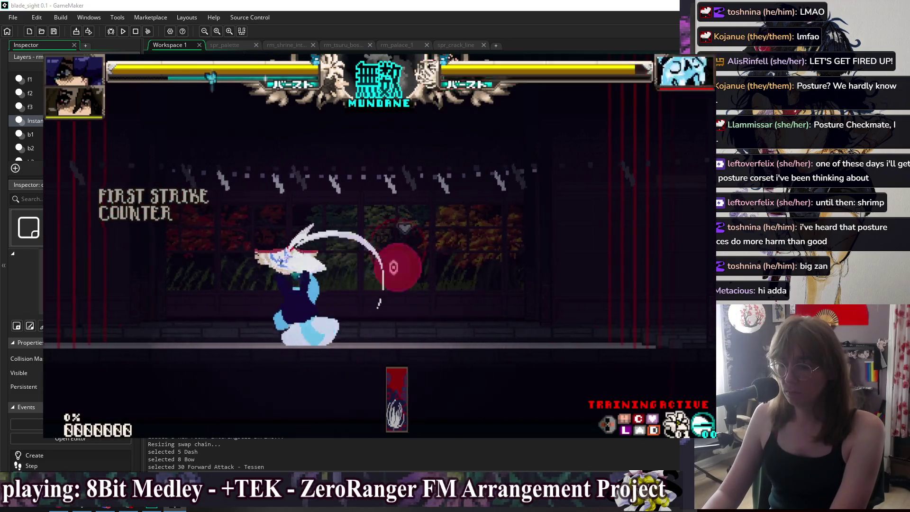
{"action": "key", "text": "l"}
{"action": "key", "text": "h"}
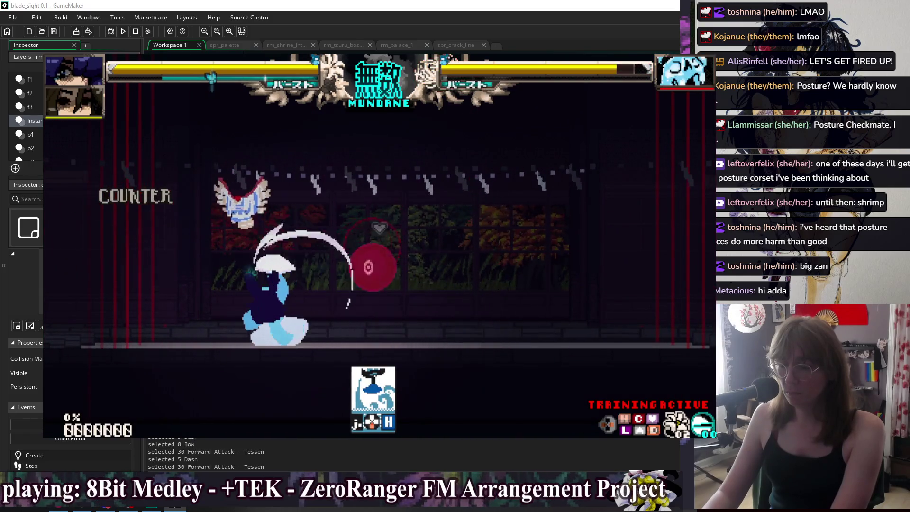
{"action": "key", "text": "Right"}
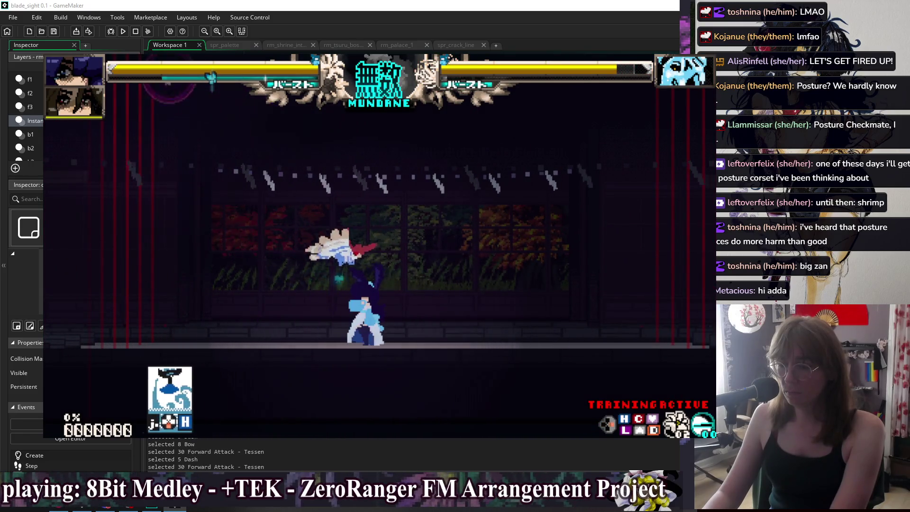
{"action": "key", "text": "h"}
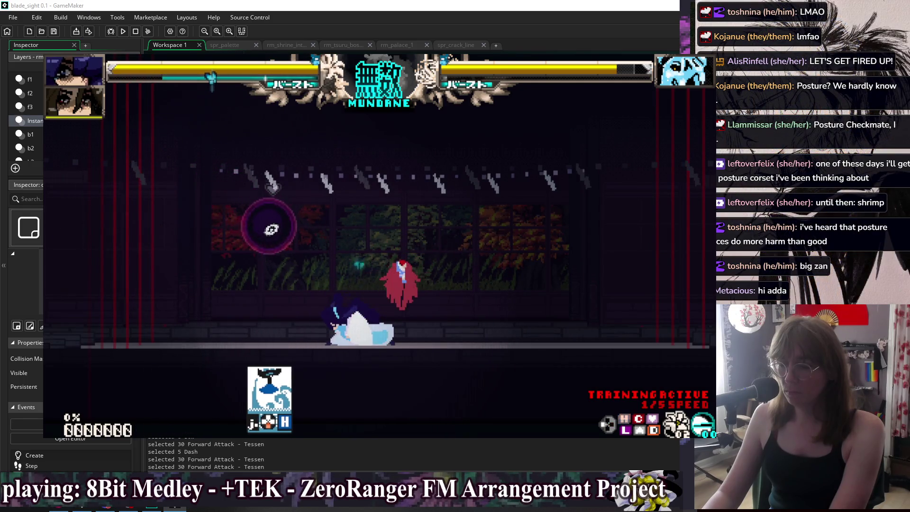
{"action": "key", "text": "h"}
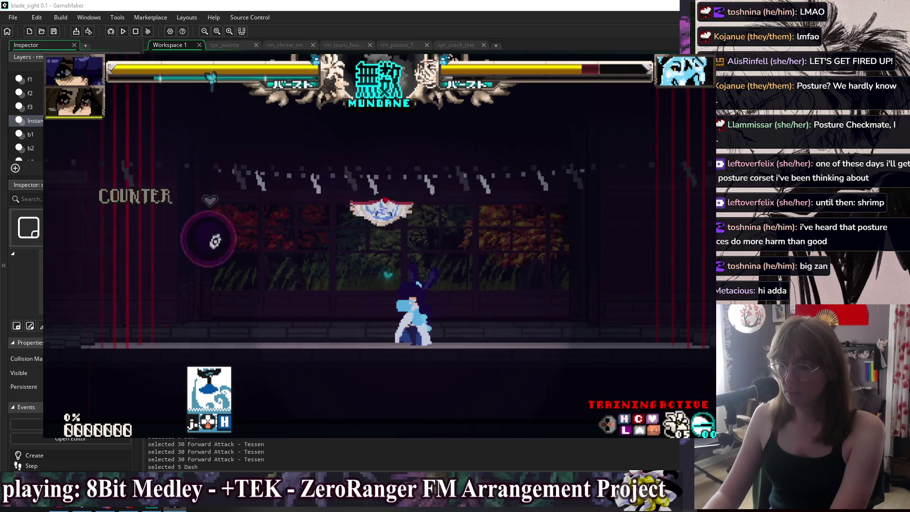
{"action": "key", "text": "h"}
{"action": "key", "text": "shift"}
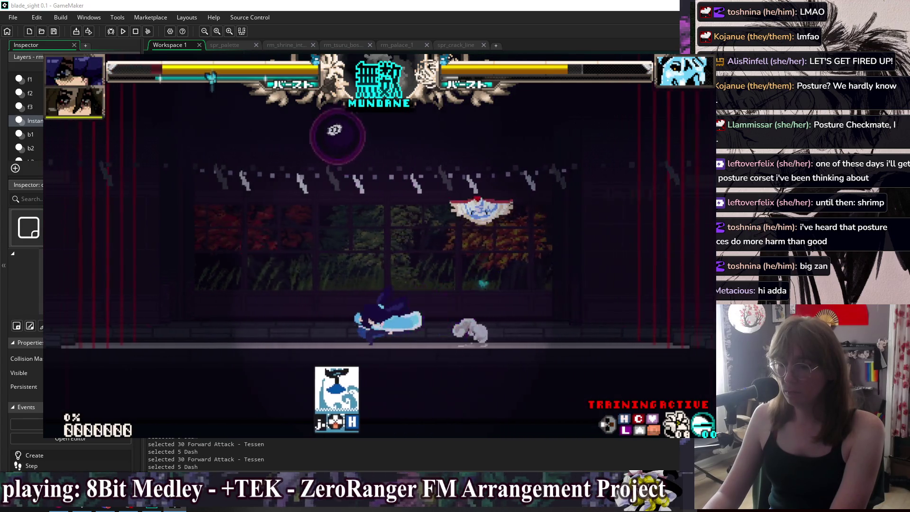
{"action": "key", "text": "h"}
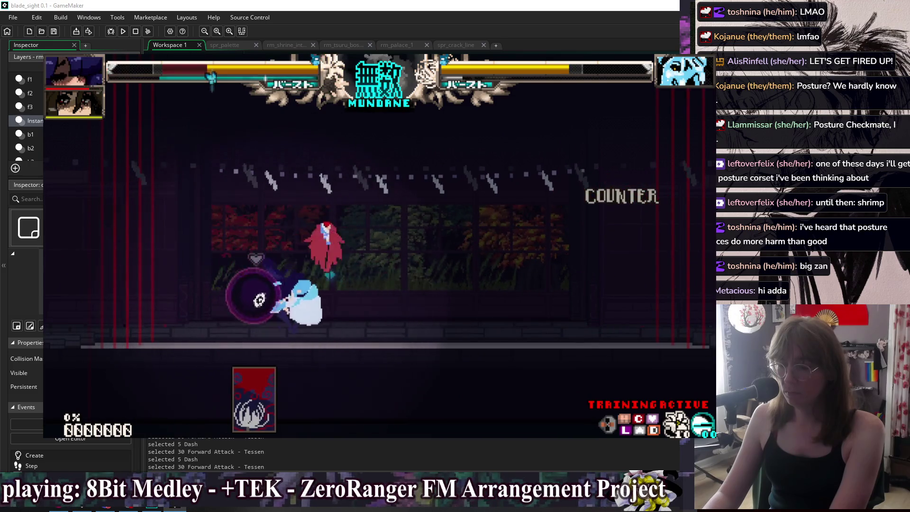
{"action": "key", "text": "d"}
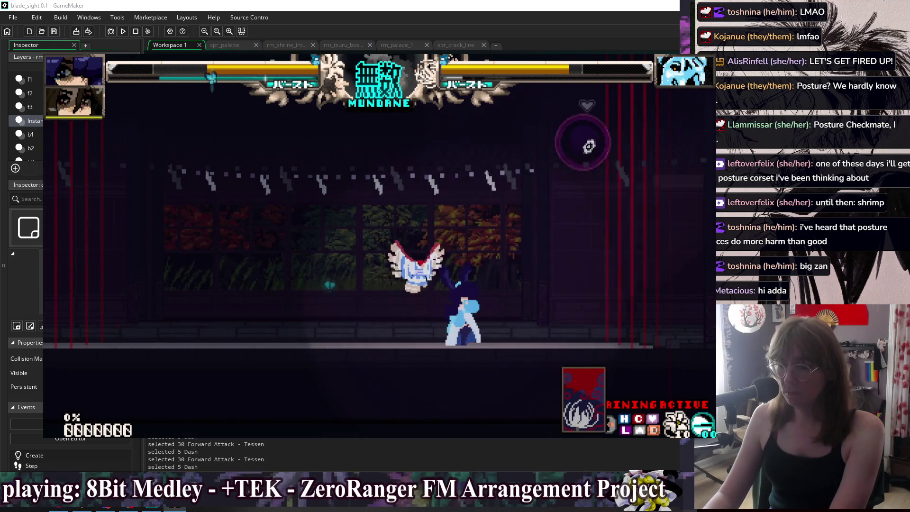
{"action": "key", "text": "h"}
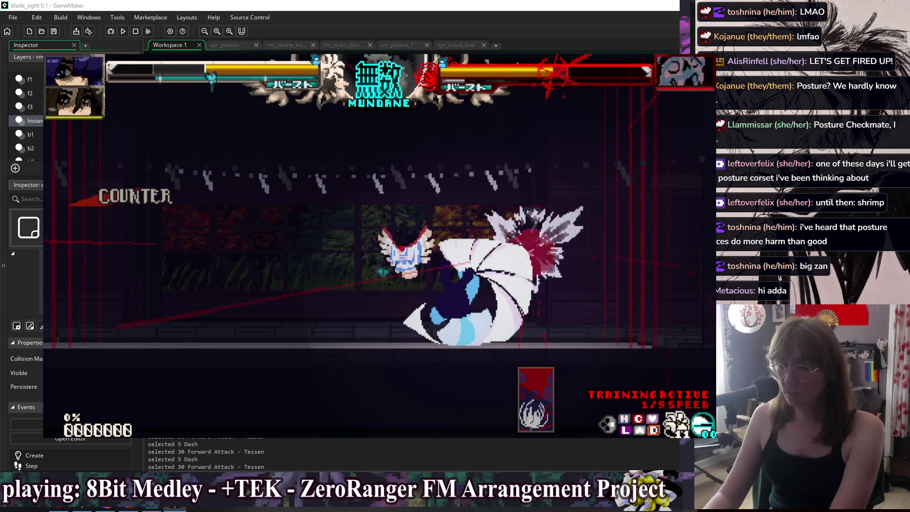
{"action": "key", "text": "h"}
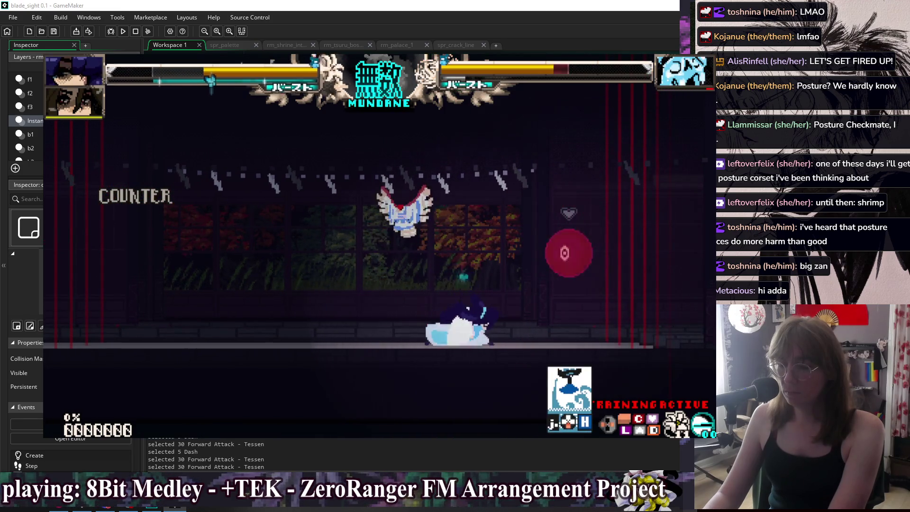
Keep fighting with a jump, air attack, dashes and more Tessen hits.
{"action": "key", "text": "w"}
{"action": "key", "text": "j"}
{"action": "key", "text": "h"}
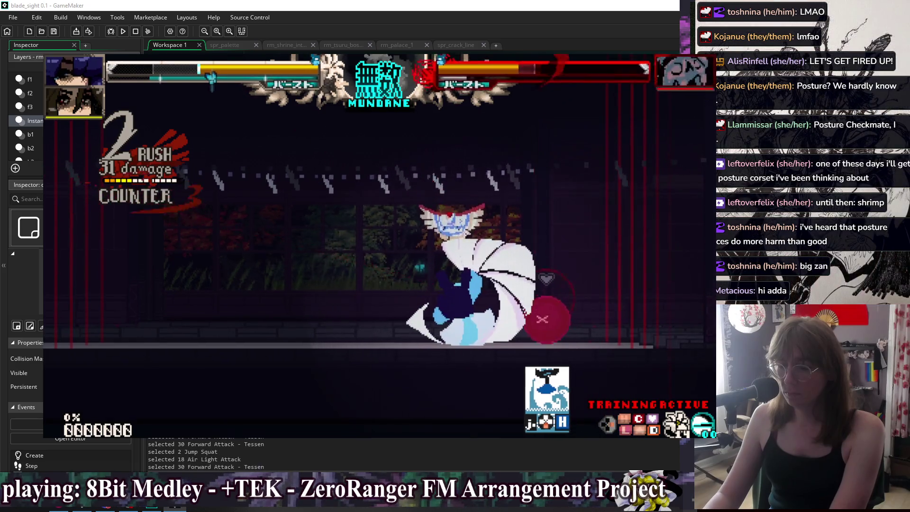
{"action": "key", "text": "h"}
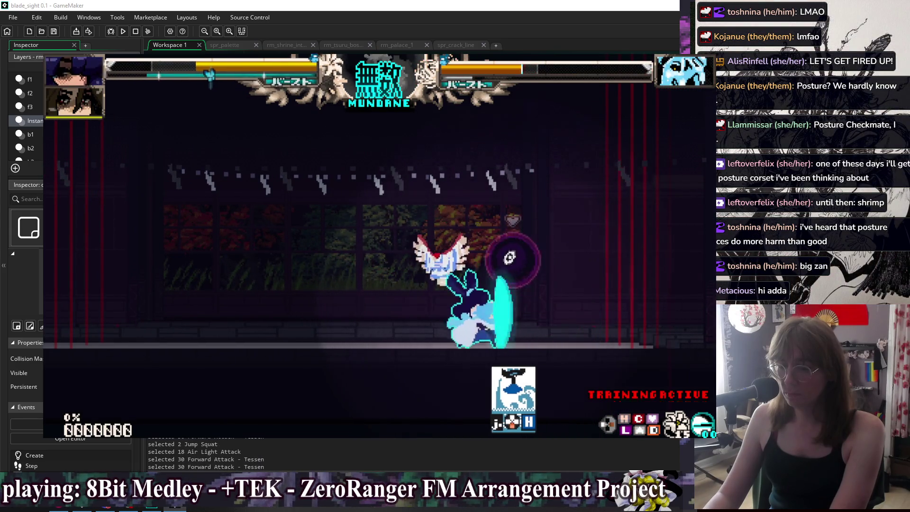
{"action": "key", "text": "a"}
{"action": "key", "text": "a"}
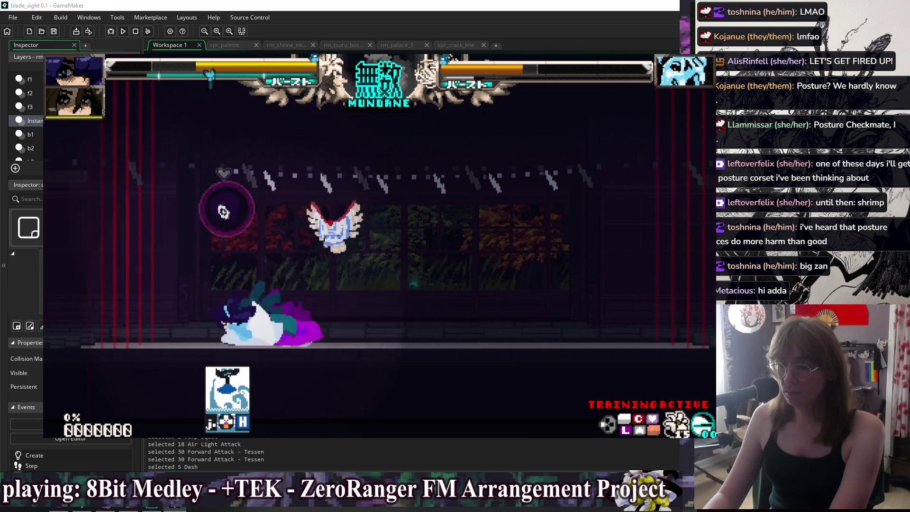
{"action": "key", "text": "h"}
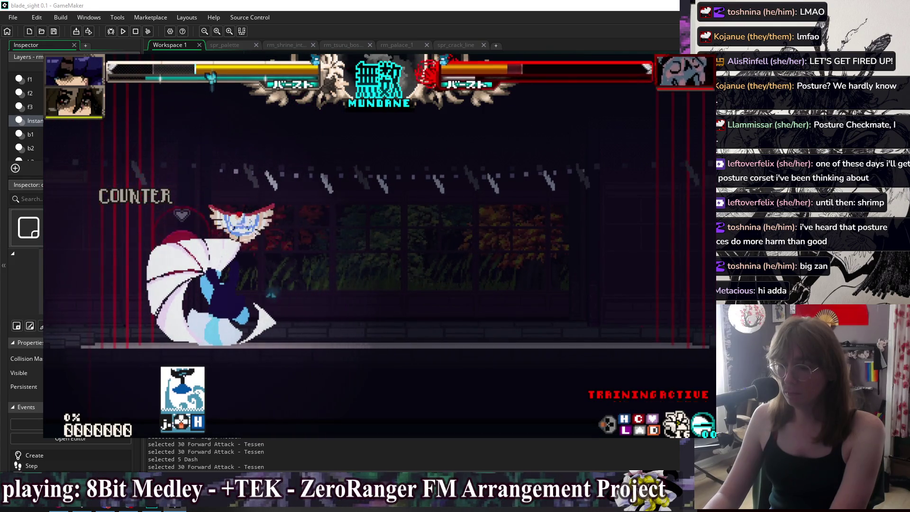
{"action": "key", "text": "d"}
{"action": "key", "text": "d"}
{"action": "key", "text": "h"}
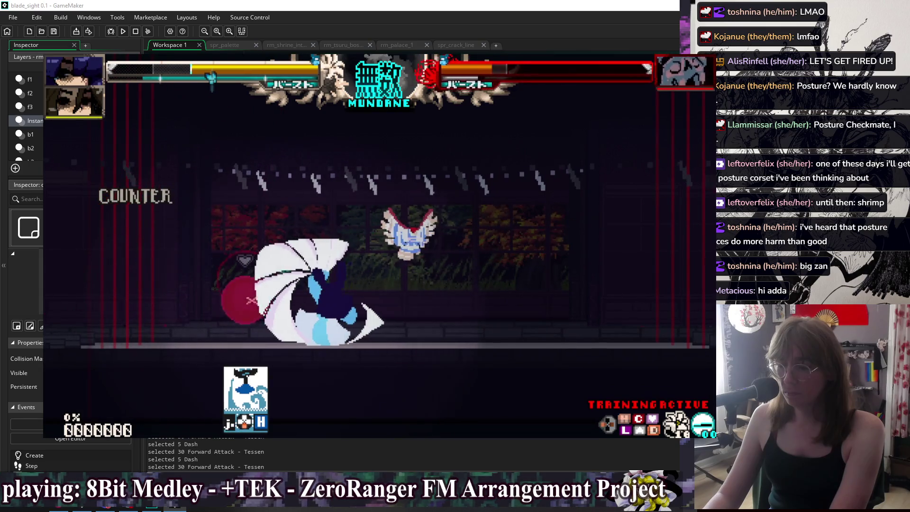
{"action": "key", "text": "d"}
{"action": "key", "text": "d"}
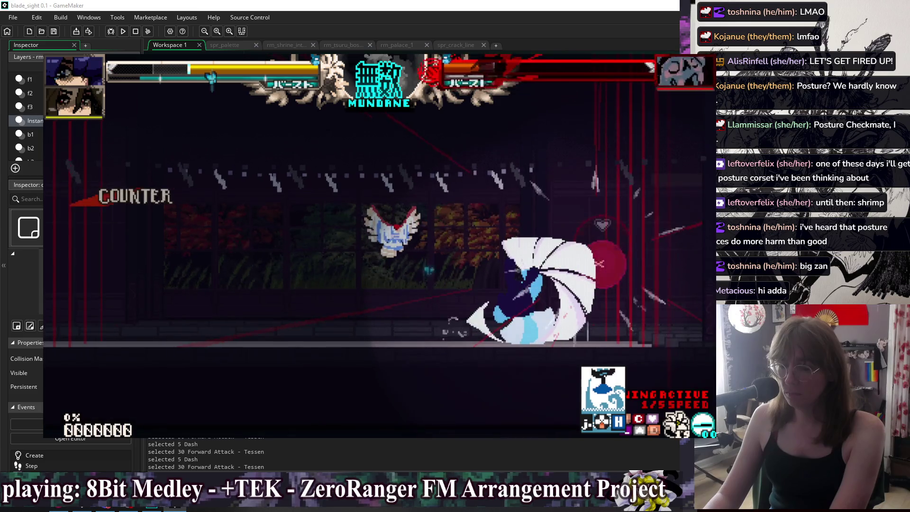
{"action": "key", "text": "a"}
{"action": "key", "text": "a"}
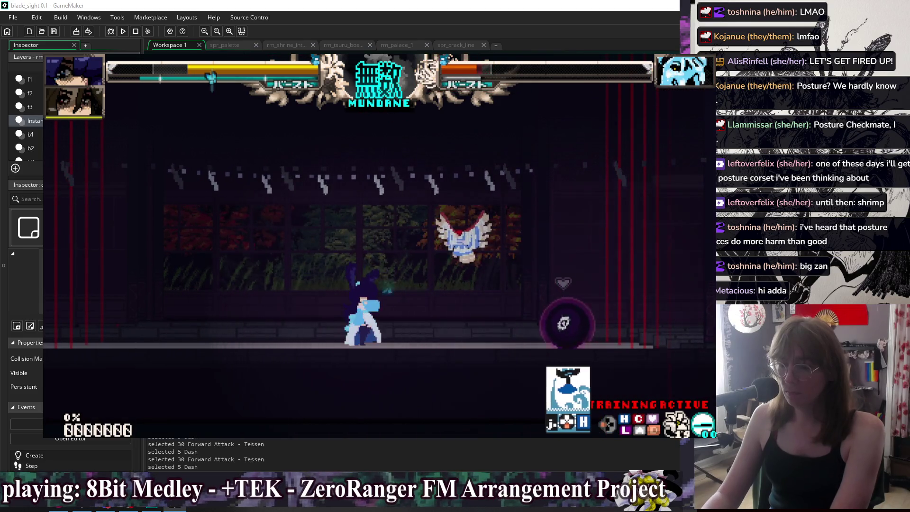
Quit the playtest and return to obj_fx_puff's User Event 0 code.
{"action": "key", "text": "Escape"}
{"action": "key", "text": "Up"}
{"action": "key", "text": "Up"}
{"action": "key", "text": "Up"}
{"action": "scroll", "coordinate": [502, 208], "scroll_direction": "down", "scroll_amount": 3}
Scroll to the hit_shock_3 block and examine its random_range call on line 415.
{"action": "scroll", "coordinate": [510, 207], "scroll_direction": "down", "scroll_amount": 1}
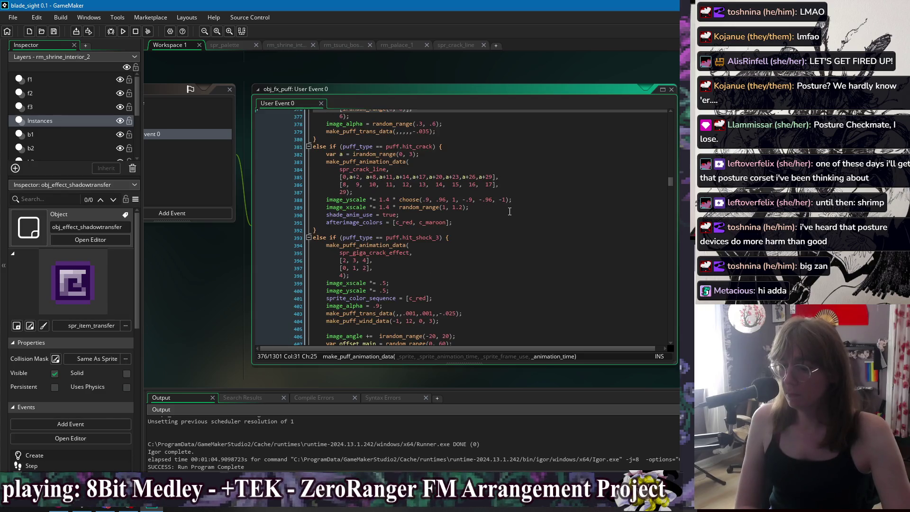
{"action": "scroll", "coordinate": [509, 211], "scroll_direction": "down", "scroll_amount": 6}
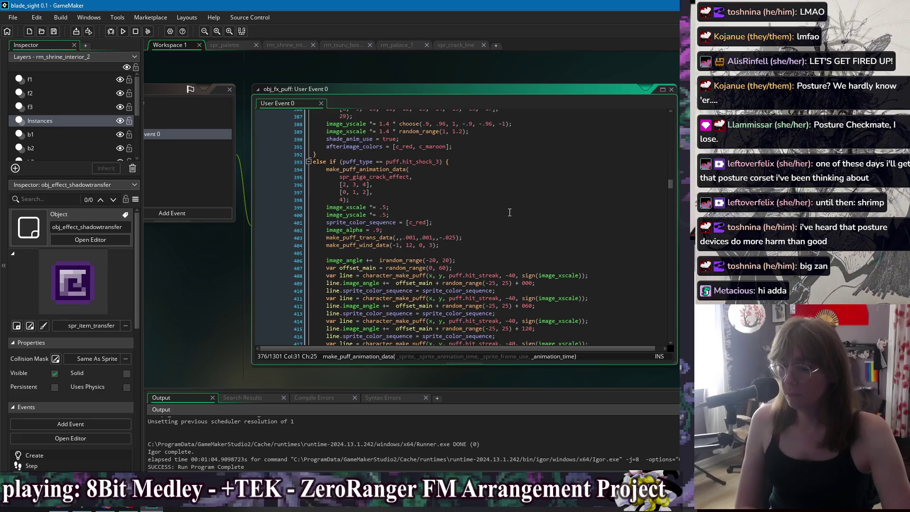
{"action": "scroll", "coordinate": [510, 212], "scroll_direction": "down", "scroll_amount": 2}
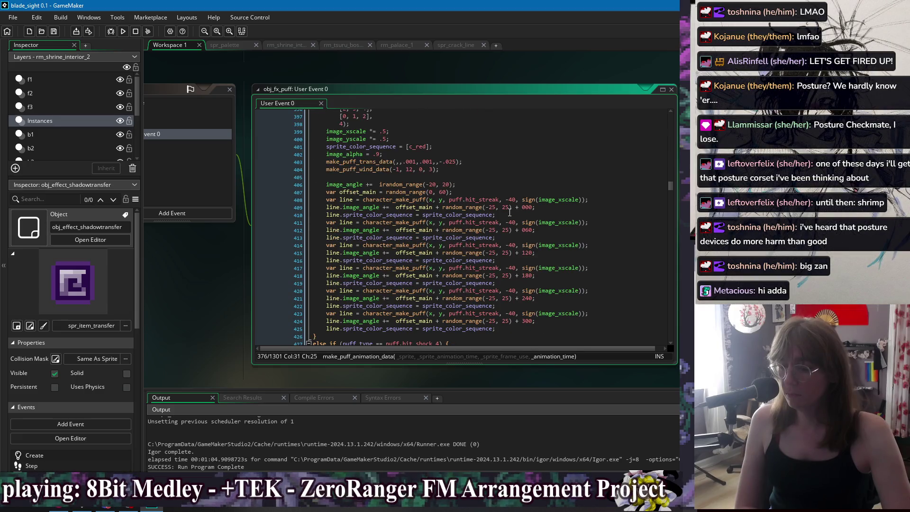
{"action": "double_click", "coordinate": [467, 233]}
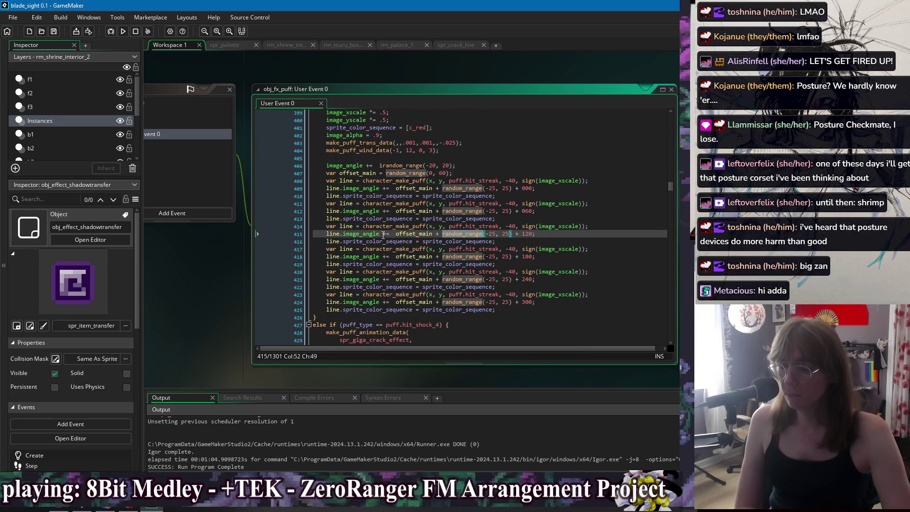
{"action": "left_click", "coordinate": [368, 234]}
{"action": "left_click", "coordinate": [414, 234]}
{"action": "left_click", "coordinate": [540, 233]}
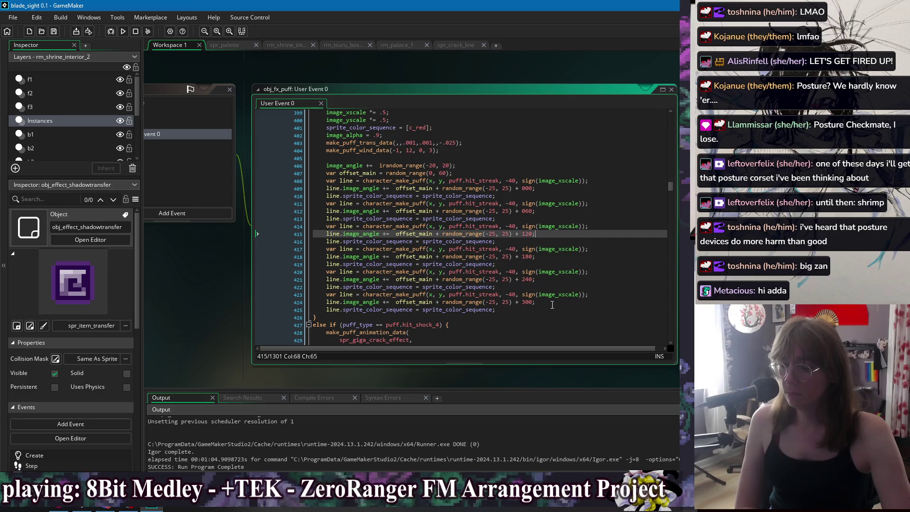
{"action": "scroll", "coordinate": [388, 294], "scroll_direction": "up", "scroll_amount": 3}
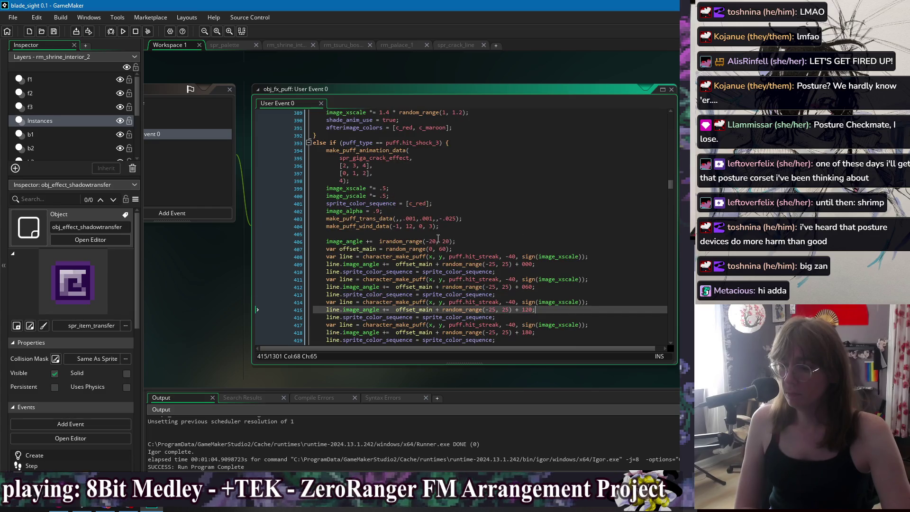
{"action": "scroll", "coordinate": [438, 238], "scroll_direction": "down", "scroll_amount": 4}
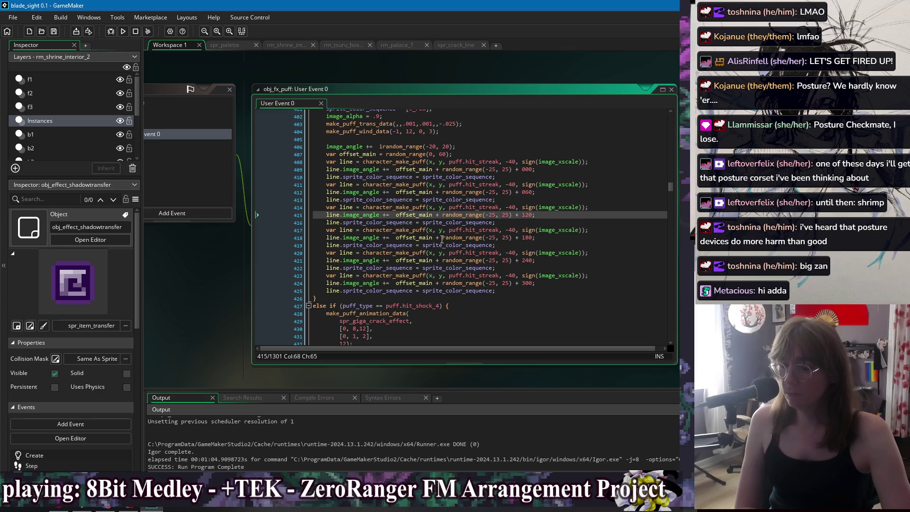
Check the hit_streak puff type on line 420, then start a new test run.
{"action": "left_click", "coordinate": [483, 253]}
{"action": "scroll", "coordinate": [499, 260], "scroll_direction": "up", "scroll_amount": 9}
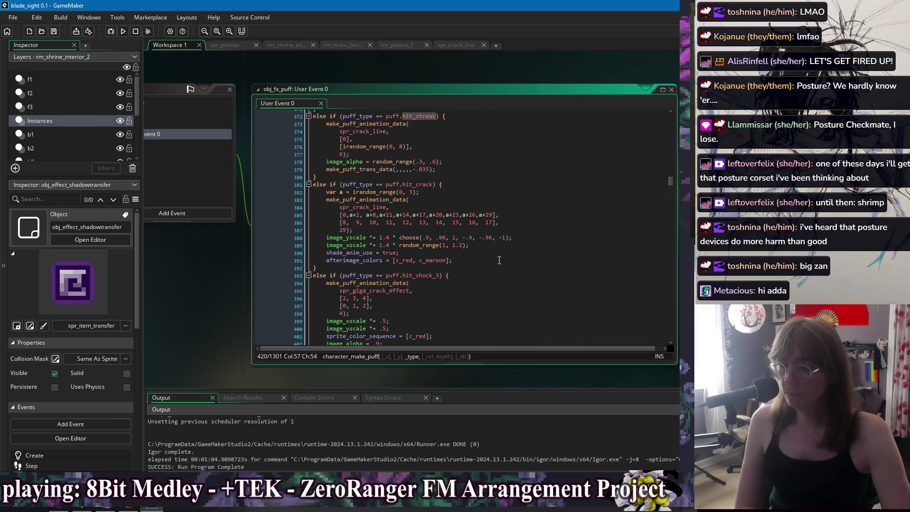
{"action": "scroll", "coordinate": [498, 261], "scroll_direction": "down", "scroll_amount": 5}
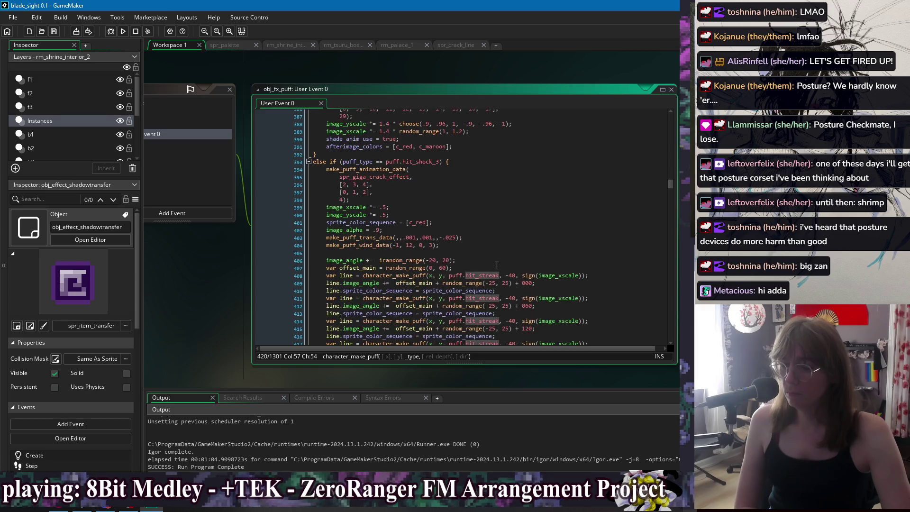
{"action": "scroll", "coordinate": [493, 266], "scroll_direction": "down", "scroll_amount": 1}
{"action": "key", "text": "F5"}
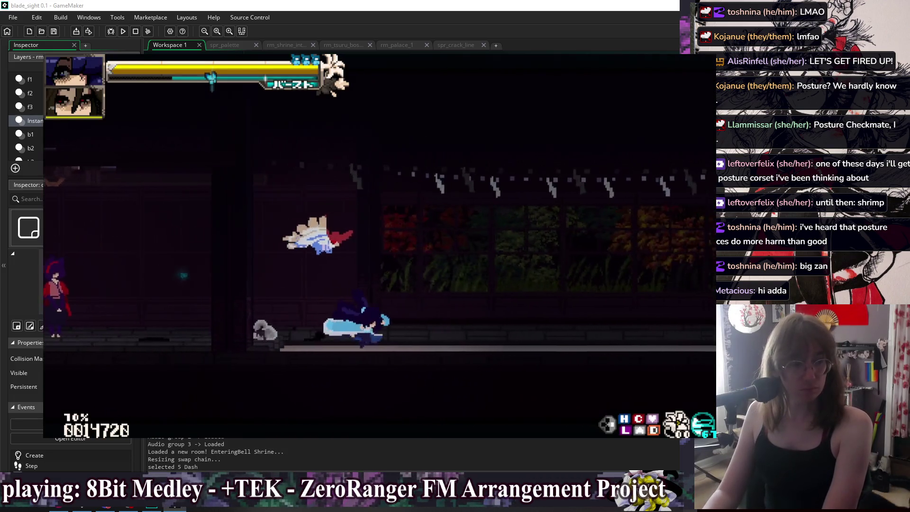
{"action": "key", "text": "8"}
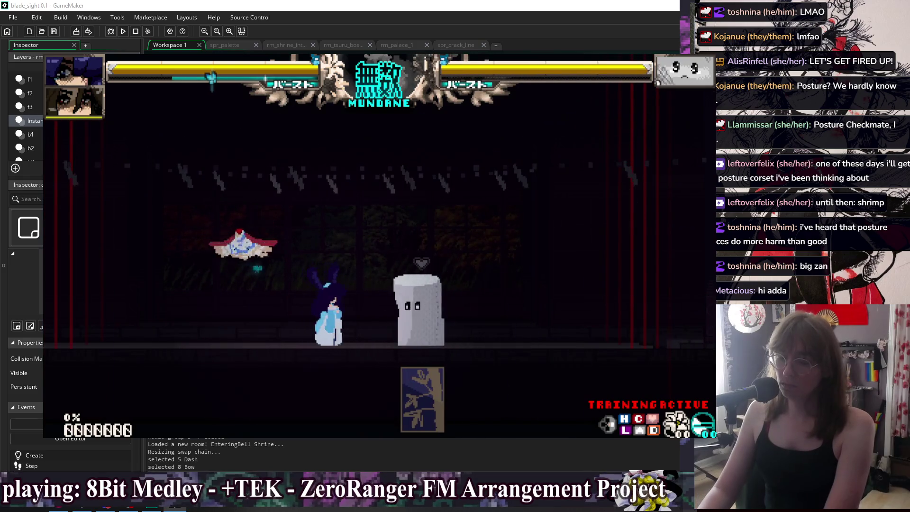
{"action": "key", "text": "Down"}
{"action": "key", "text": "Right"}
{"action": "key", "text": "Down"}
{"action": "key", "text": "Right"}
{"action": "key", "text": "z"}
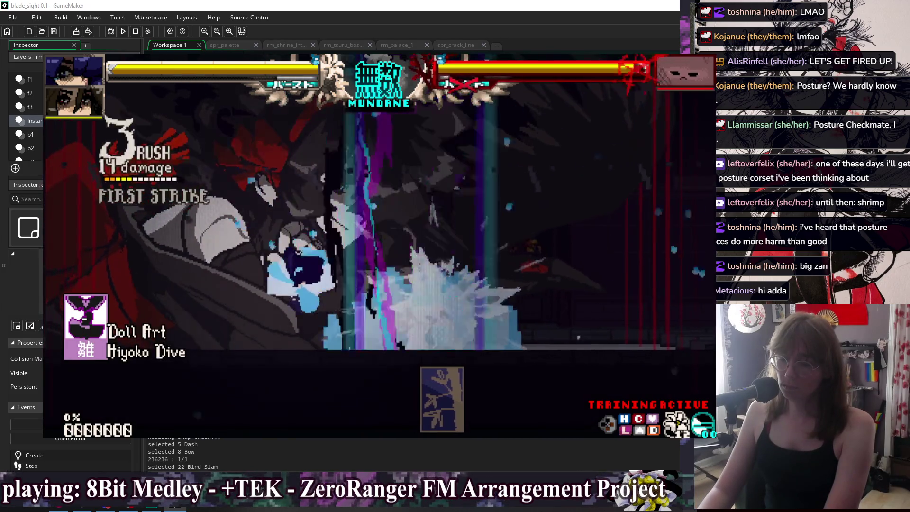
{"action": "key", "text": "5"}
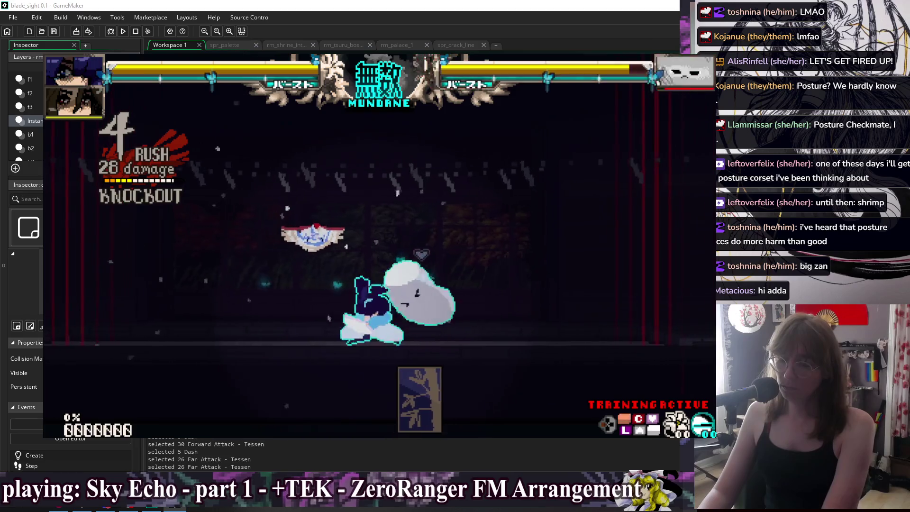
{"action": "key", "text": "Escape"}
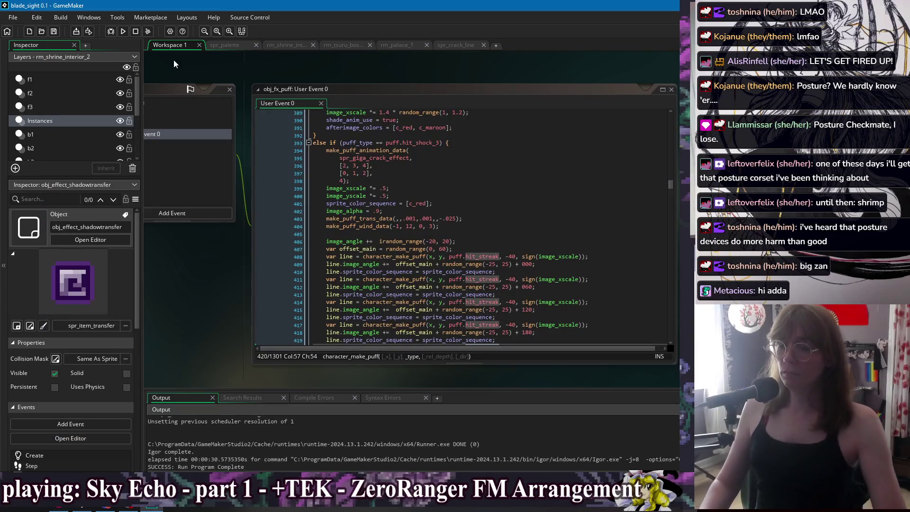
Open obj_character's Step event code and locate the new_death section.
{"action": "mouse_move", "coordinate": [343, 80]}
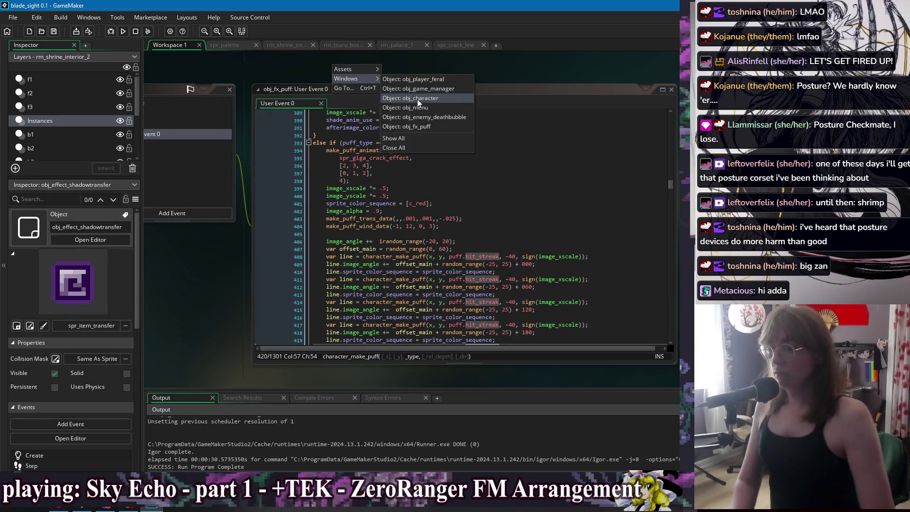
{"action": "left_click", "coordinate": [417, 99]}
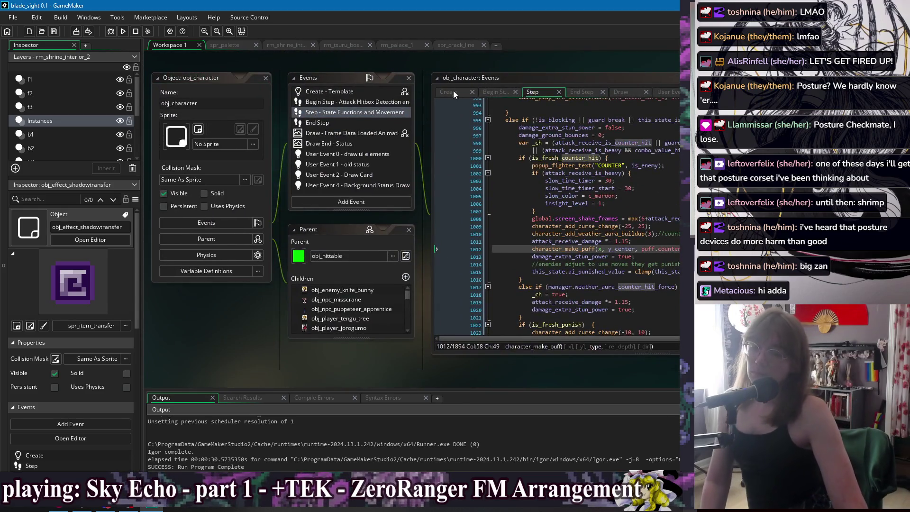
{"action": "left_click", "coordinate": [454, 90]}
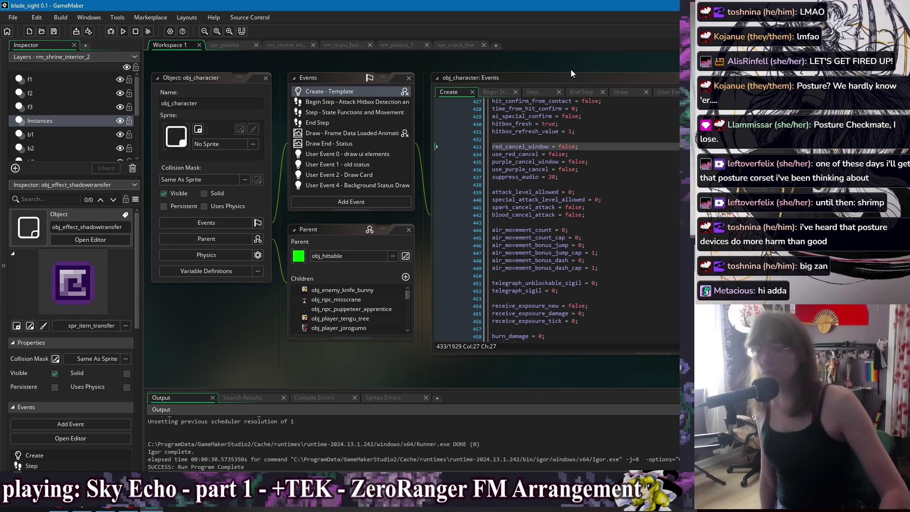
{"action": "left_click_drag", "start_coordinate": [642, 62], "coordinate": [469, 73]}
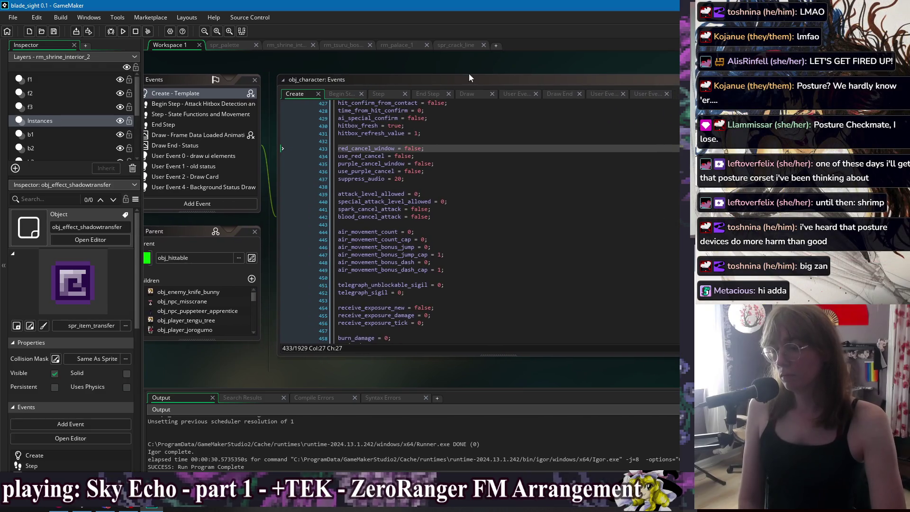
{"action": "left_click", "coordinate": [386, 92]}
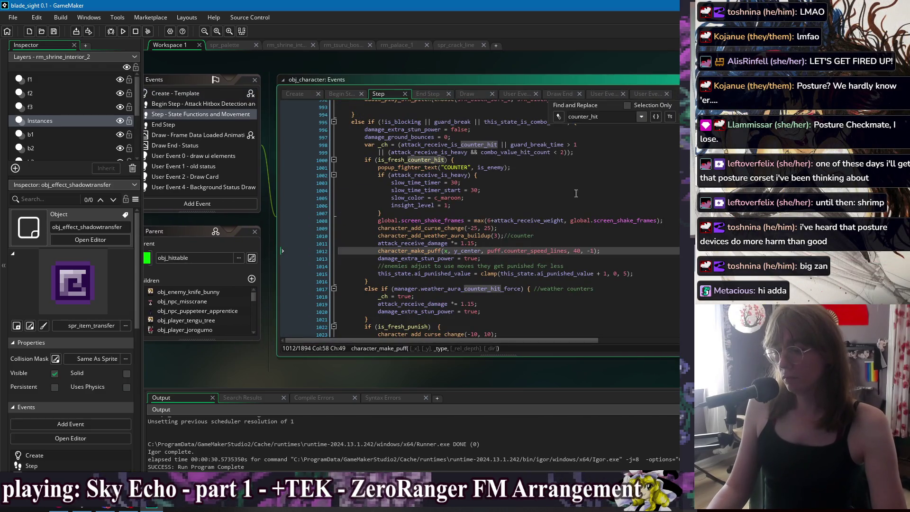
{"action": "left_click", "coordinate": [611, 280]}
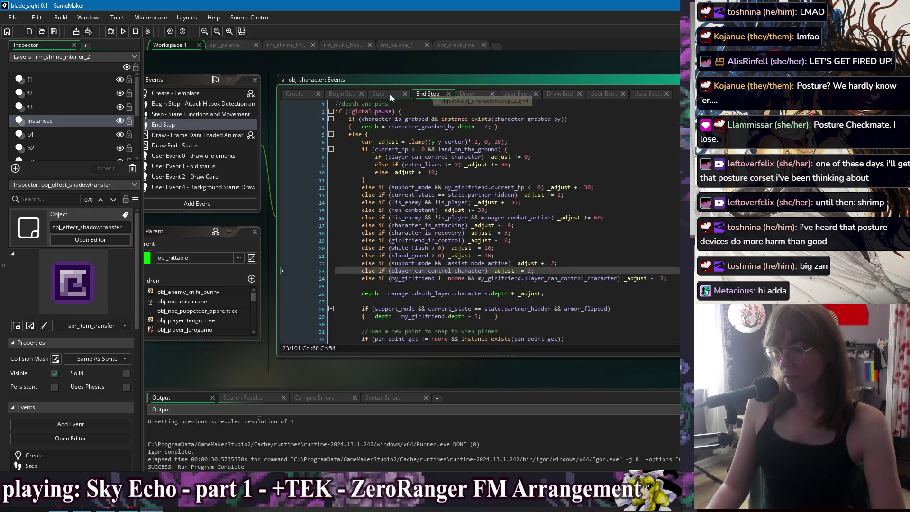
{"action": "left_click", "coordinate": [617, 190]}
{"action": "type", "text": "new_dea"}
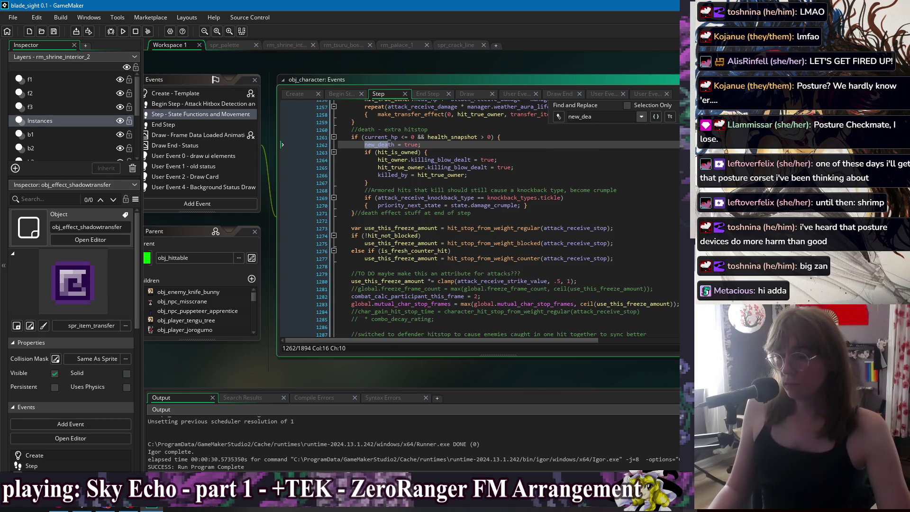
{"action": "key", "text": "Return"}
{"action": "key", "text": "shift+Return"}
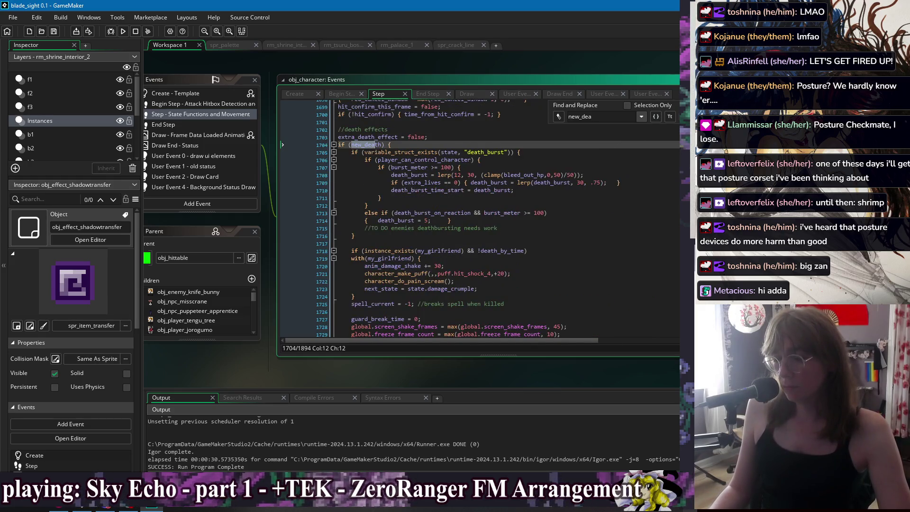
{"action": "scroll", "coordinate": [642, 197], "scroll_direction": "down", "scroll_amount": 10}
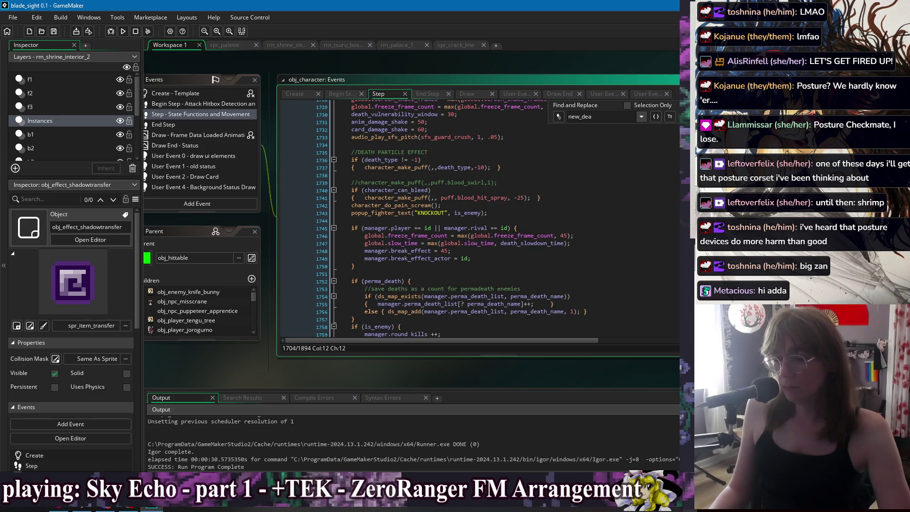
Comment out the blood_hit_spray lines under the character_can_bleed check and save.
{"action": "left_click", "coordinate": [351, 190]}
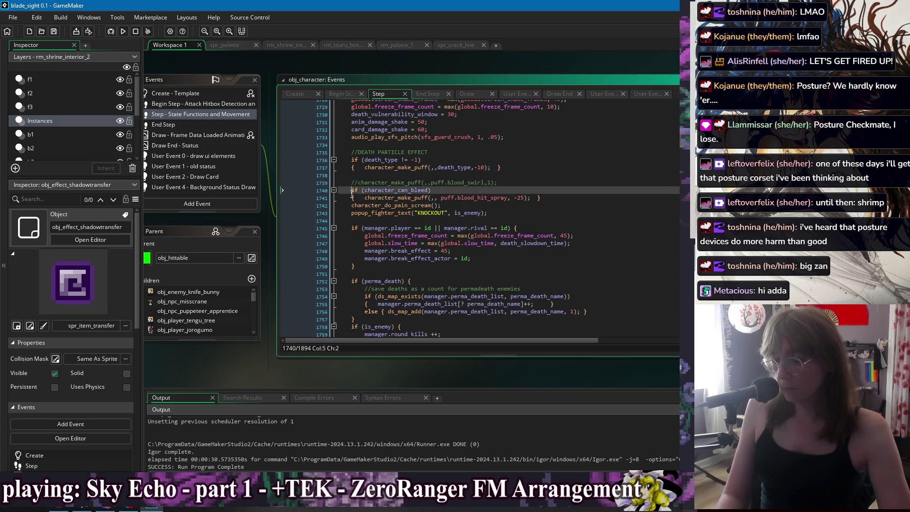
{"action": "key", "text": "shift+Down"}
{"action": "key", "text": "ctrl+k"}
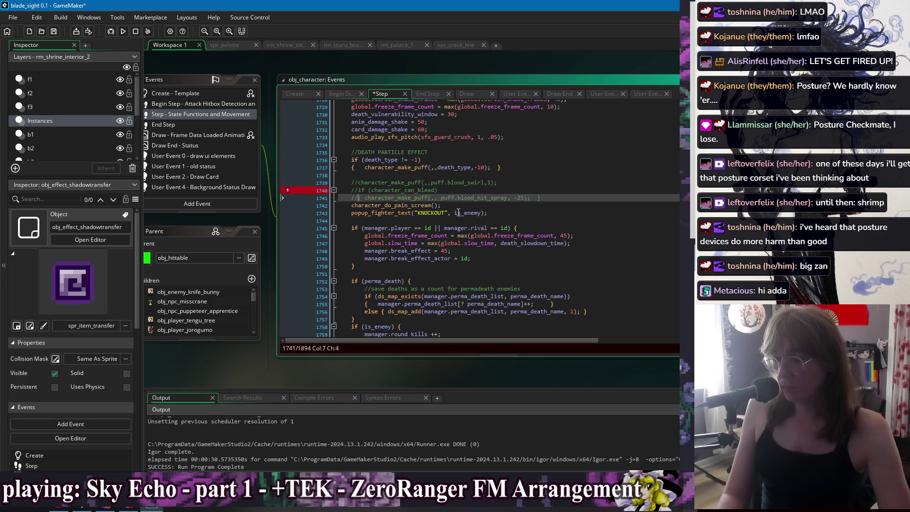
{"action": "left_click", "coordinate": [570, 192]}
{"action": "key", "text": "ctrl+s"}
Add a character_make_puff call using puff.aqua_hit_shock below them, then relaunch the game.
{"action": "left_click", "coordinate": [560, 200]}
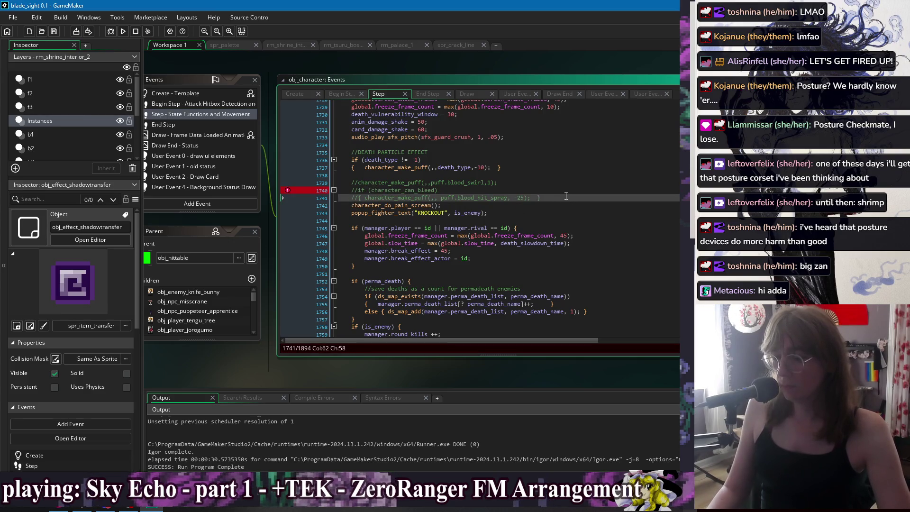
{"action": "key", "text": "Return"}
{"action": "type", "text": "character_make_puff(,, puff."}
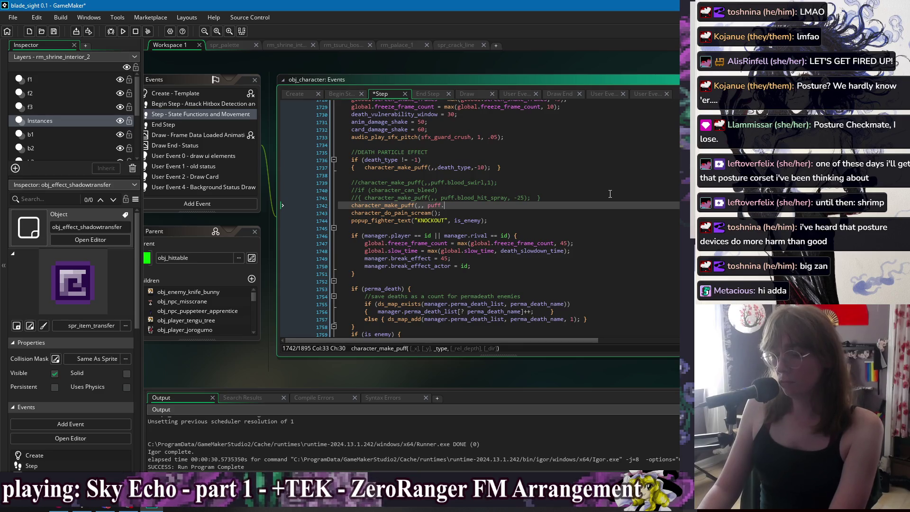
{"action": "type", "text": "aqua_"}
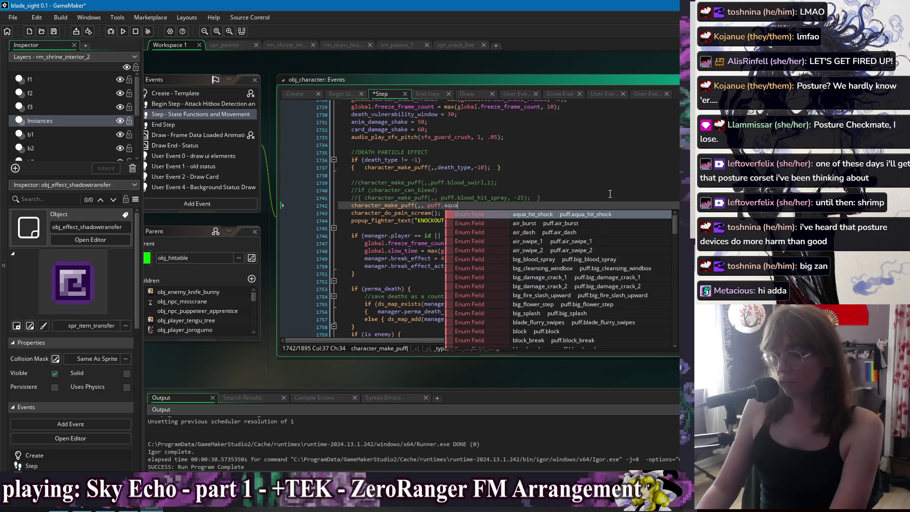
{"action": "key", "text": "Return"}
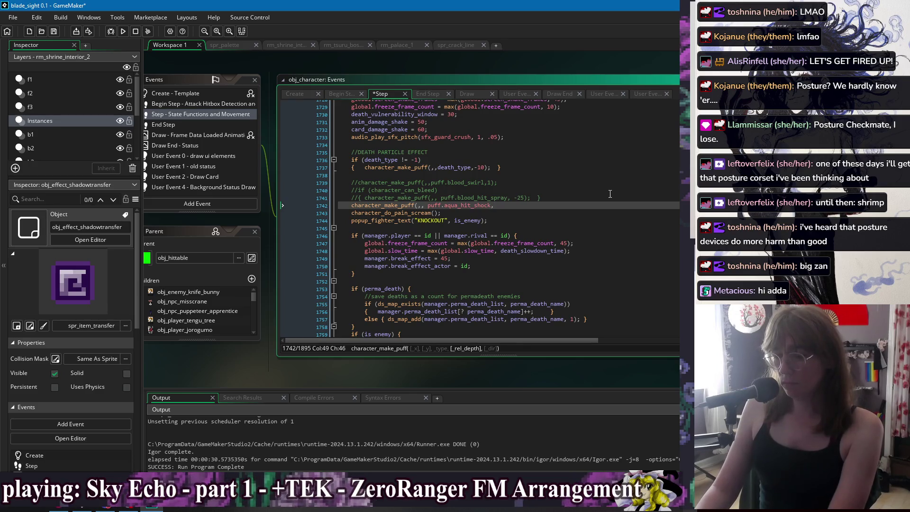
{"action": "type", "text": "-"}
{"action": "key", "text": "alt+Tab"}
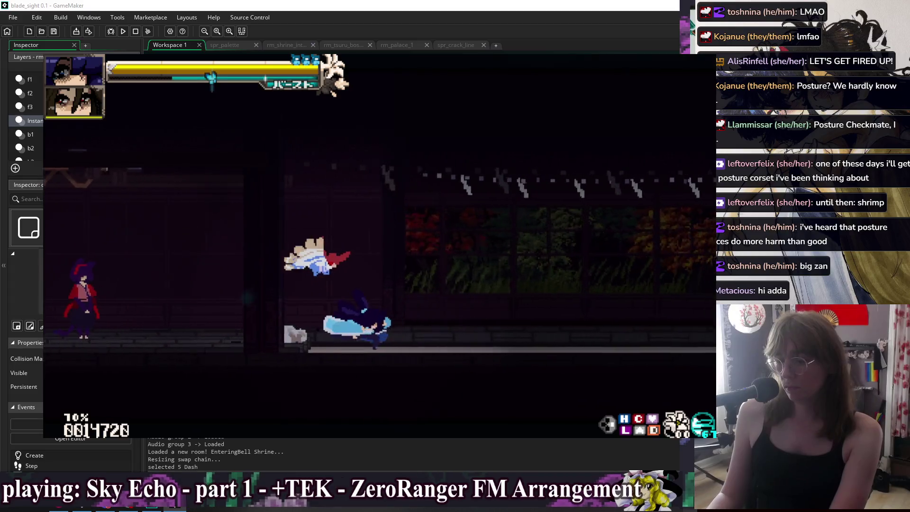
Start a combo on the rival with light, far and air attacks plus a cancelled Fuujin special.
{"action": "key", "text": "z"}
{"action": "key", "text": "Down+z"}
{"action": "key", "text": "x"}
{"action": "key", "text": "Up"}
{"action": "key", "text": "z"}
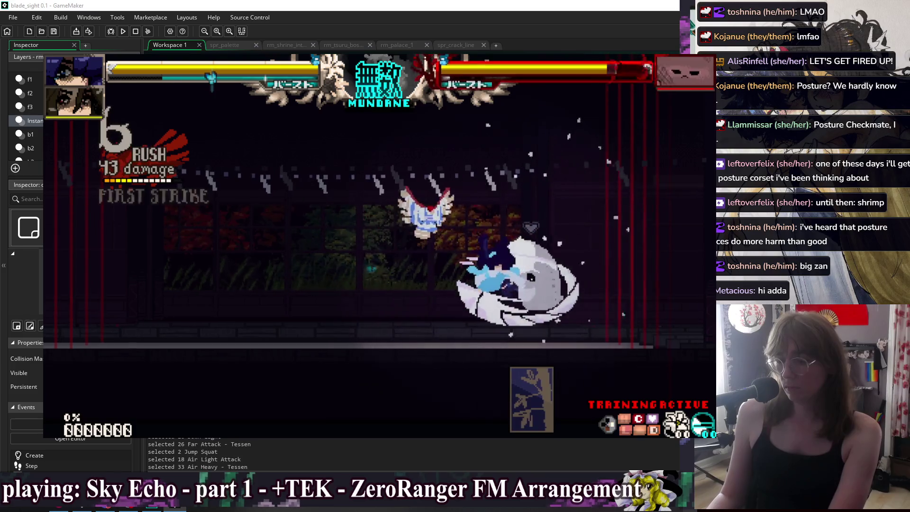
{"action": "key", "text": "z"}
{"action": "key", "text": "x"}
{"action": "key", "text": "x"}
{"action": "key", "text": "z"}
{"action": "key", "text": "Down"}
{"action": "key", "text": "Right"}
Finish the 23-hit rush for a 166-damage knockout, dash away, and pause into Training Settings.
{"action": "key", "text": "x"}
{"action": "key", "text": "x"}
{"action": "key", "text": "shift"}
{"action": "key", "text": "Up"}
{"action": "key", "text": "x"}
{"action": "key", "text": "x"}
{"action": "key", "text": "Up+x"}
{"action": "key", "text": "z"}
{"action": "key", "text": "z"}
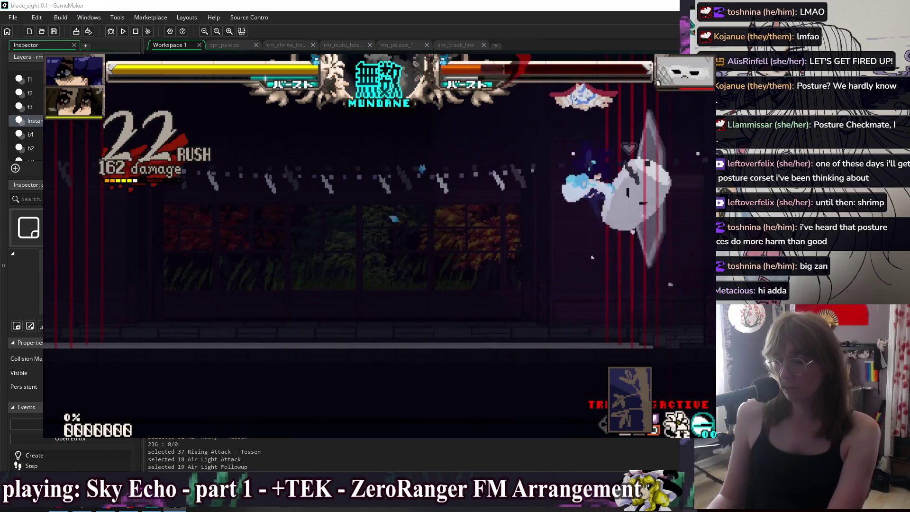
{"action": "key", "text": "c"}
{"action": "key", "text": "Right+x"}
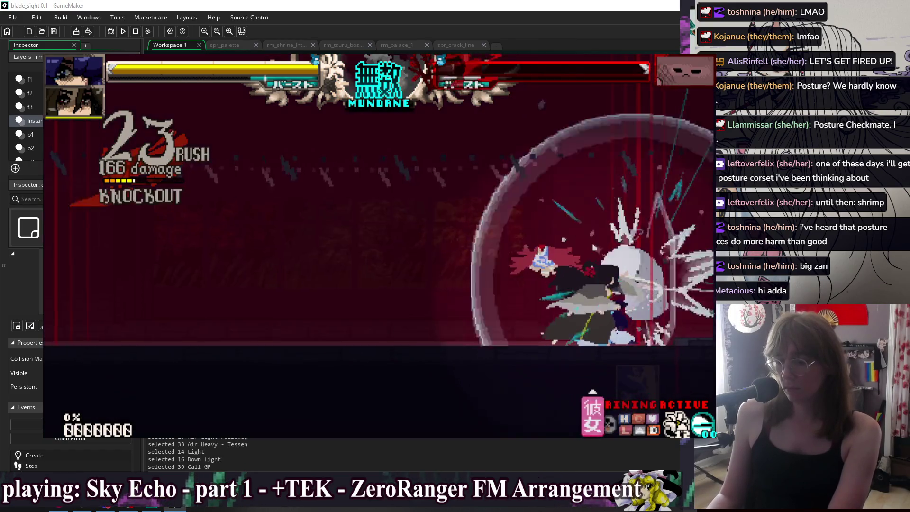
{"action": "key", "text": "Left"}
{"action": "key", "text": "Left"}
{"action": "key", "text": "v"}
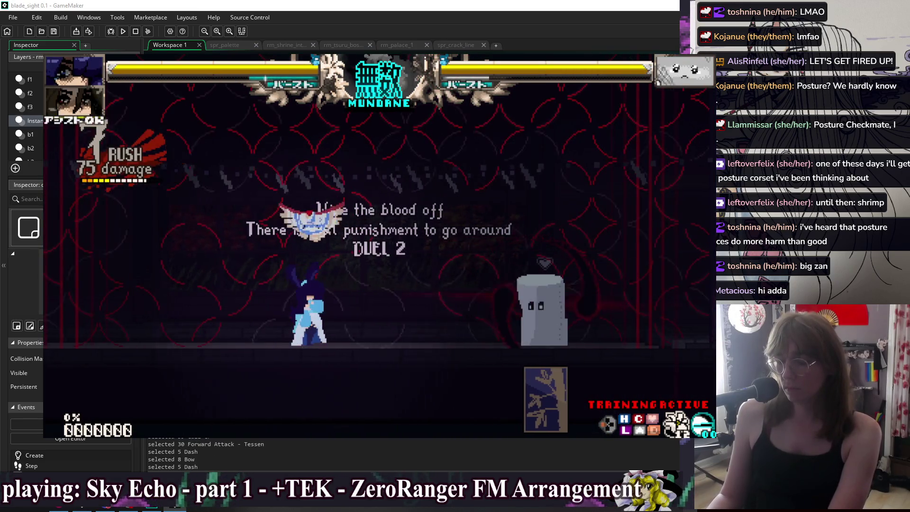
{"action": "key", "text": "Escape"}
{"action": "key", "text": "Down"}
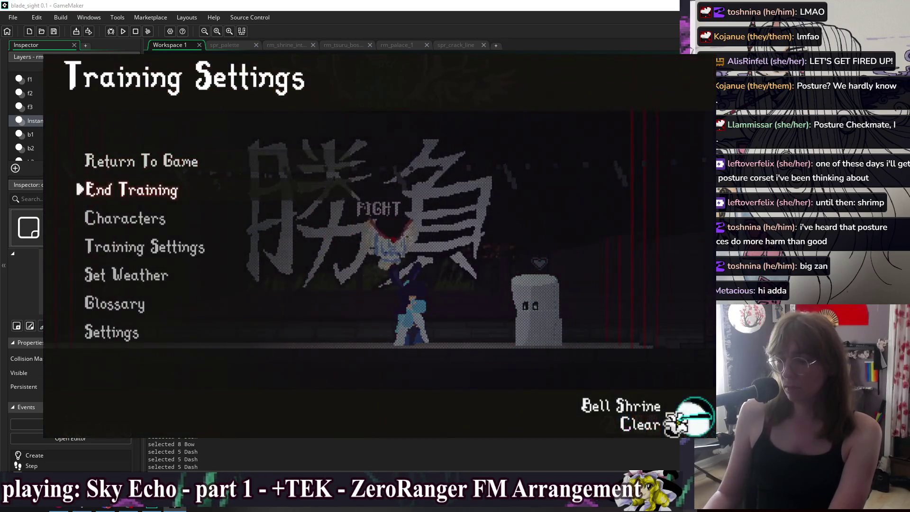
Choose the skeleton as the new rival from the Characters > Change Rival grid.
{"action": "key", "text": "Down"}
{"action": "key", "text": "Return"}
{"action": "key", "text": "Down"}
{"action": "key", "text": "Down"}
{"action": "key", "text": "Return"}
{"action": "key", "text": "Down"}
{"action": "key", "text": "Down"}
{"action": "key", "text": "Right"}
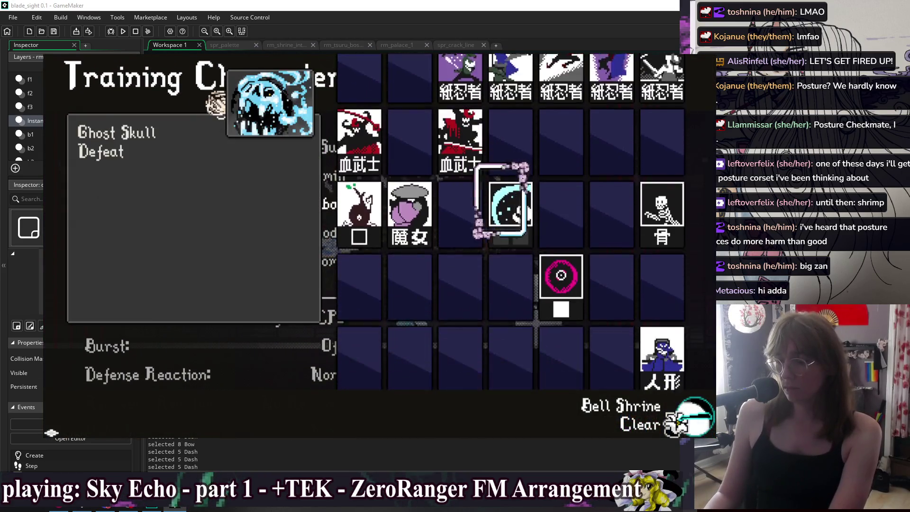
{"action": "key", "text": "Right"}
{"action": "key", "text": "Right"}
{"action": "key", "text": "Right"}
{"action": "key", "text": "Return"}
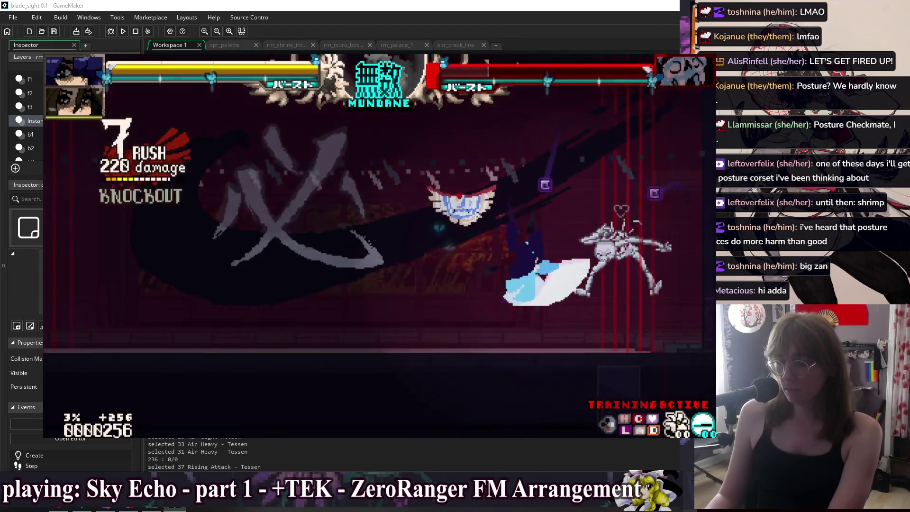
End the current training session, start training again and pause it.
{"action": "key", "text": "Escape"}
{"action": "key", "text": "Escape"}
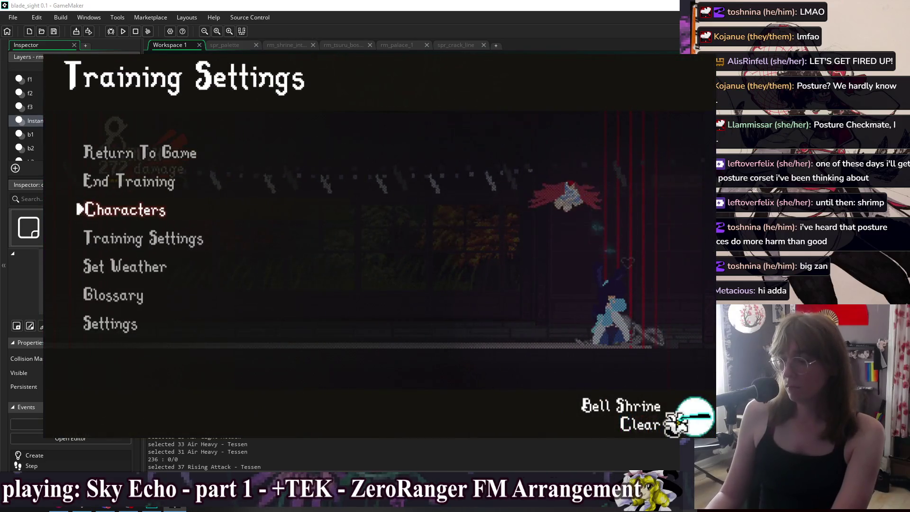
{"action": "key", "text": "Escape"}
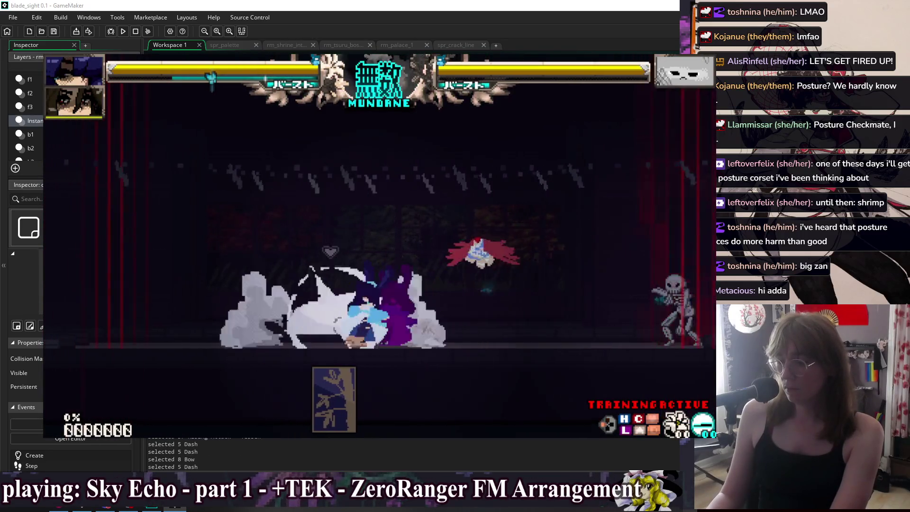
{"action": "key", "text": "Escape"}
{"action": "key", "text": "Return"}
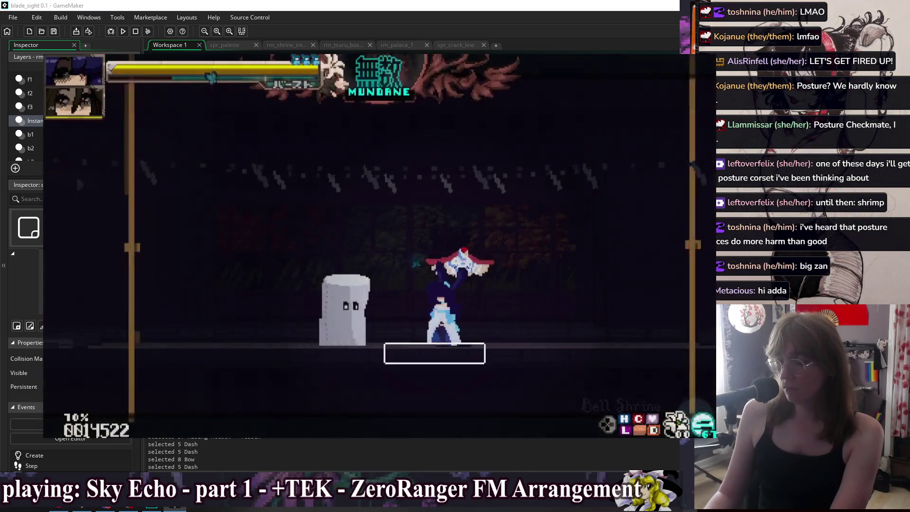
{"action": "key", "text": "Return"}
{"action": "key", "text": "Escape"}
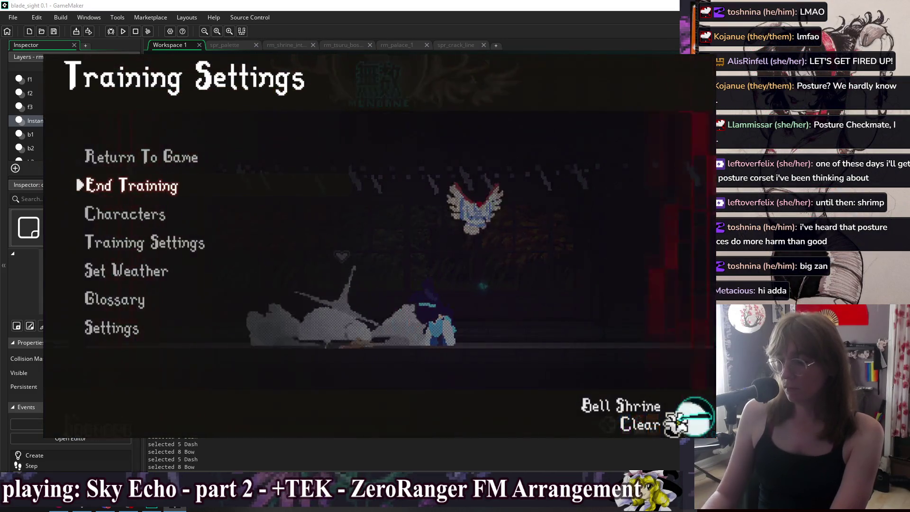
Browse the Change Rival roster to the Sandbag, resume the fight, then close the game.
{"action": "key", "text": "Down"}
{"action": "key", "text": "Return"}
{"action": "key", "text": "Return"}
{"action": "key", "text": "Down"}
{"action": "key", "text": "Down"}
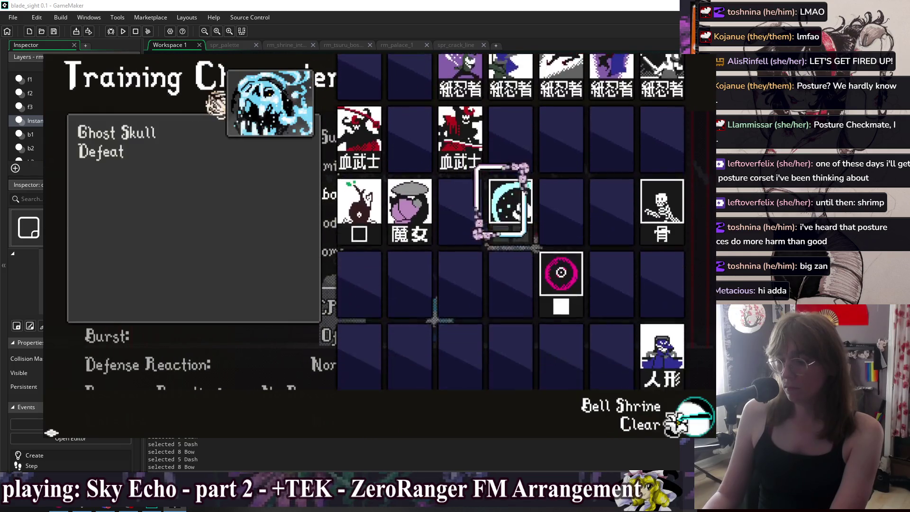
{"action": "key", "text": "Right"}
{"action": "key", "text": "Down"}
{"action": "key", "text": "Down"}
{"action": "key", "text": "Down"}
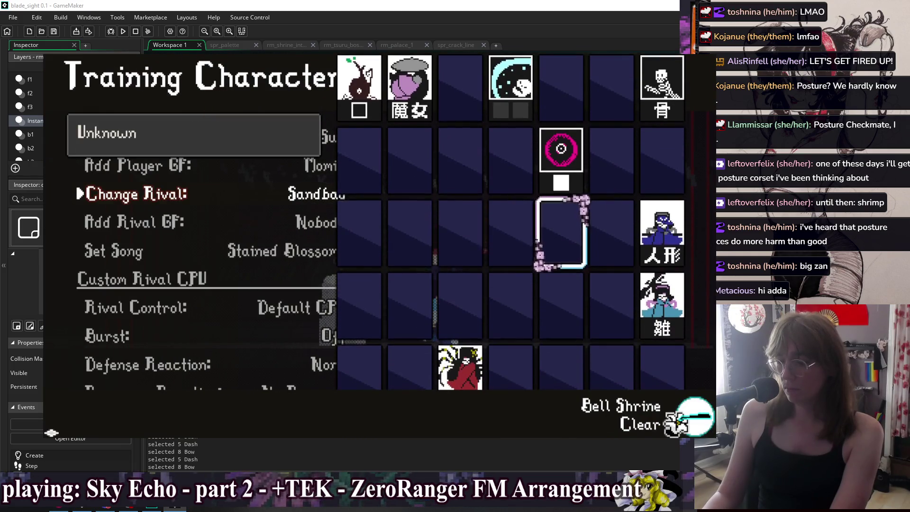
{"action": "key", "text": "Up"}
{"action": "key", "text": "Up"}
{"action": "key", "text": "Up"}
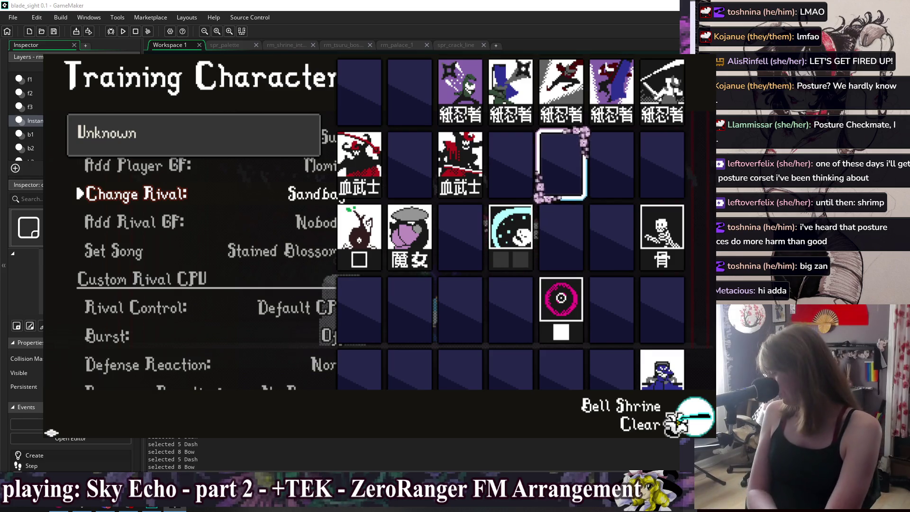
{"action": "key", "text": "Up"}
{"action": "key", "text": "Up"}
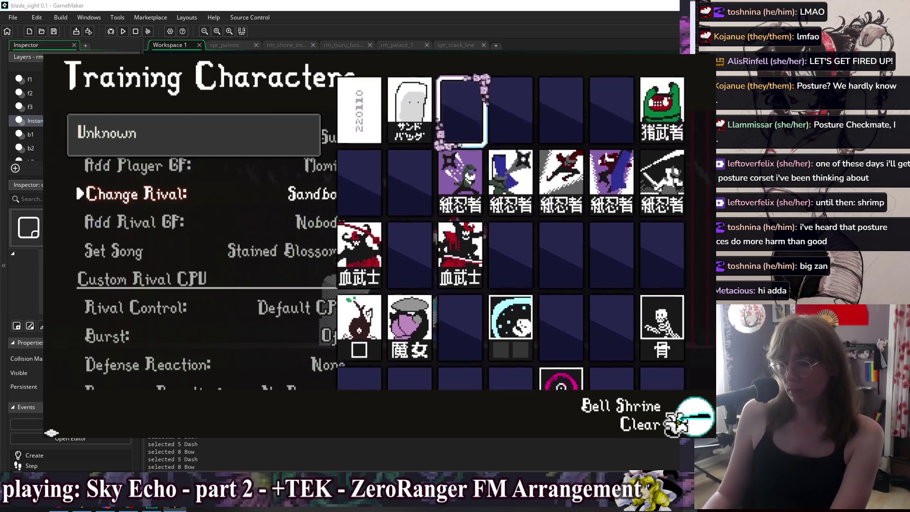
{"action": "key", "text": "Left"}
{"action": "key", "text": "Left"}
{"action": "key", "text": "Escape"}
{"action": "key", "text": "Escape"}
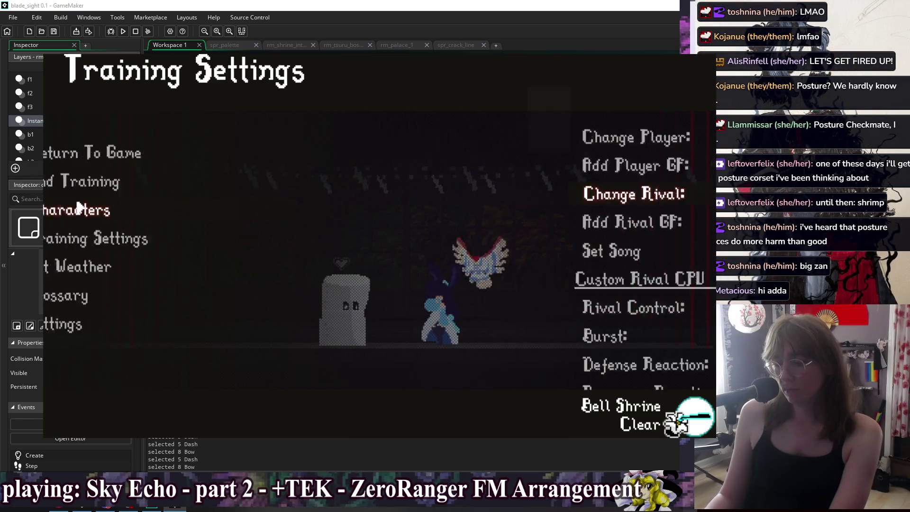
{"action": "key", "text": "Return"}
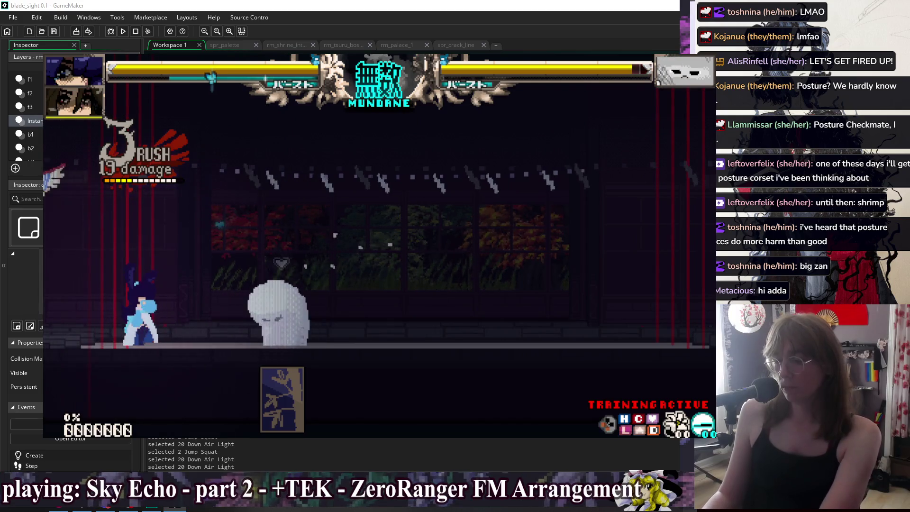
{"action": "key", "text": "alt+F4"}
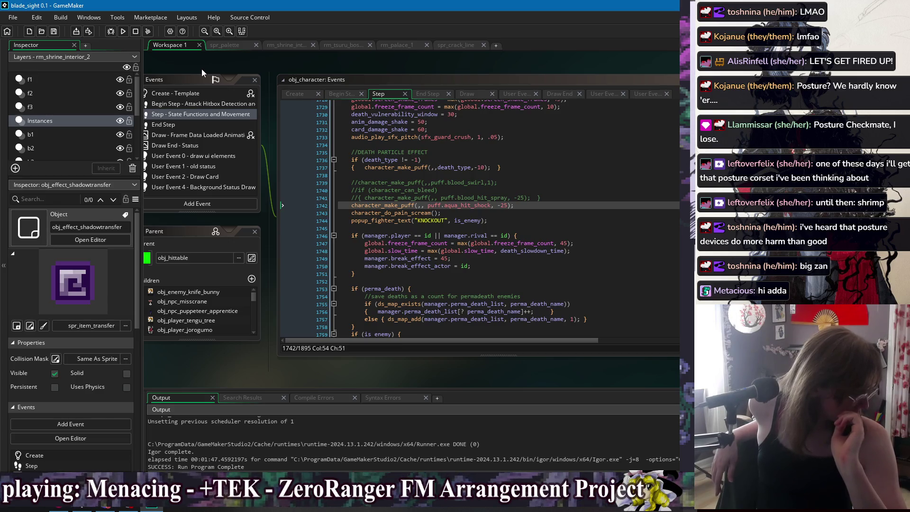
Rebuild and launch blade_sight with F5, then pause it in the Bell Shrine room.
{"action": "key", "text": "F5"}
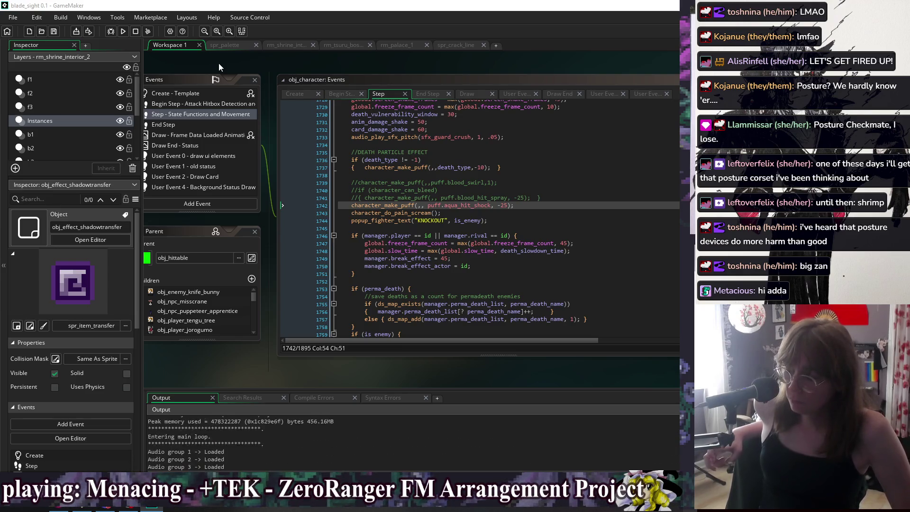
{"action": "key", "text": "Escape"}
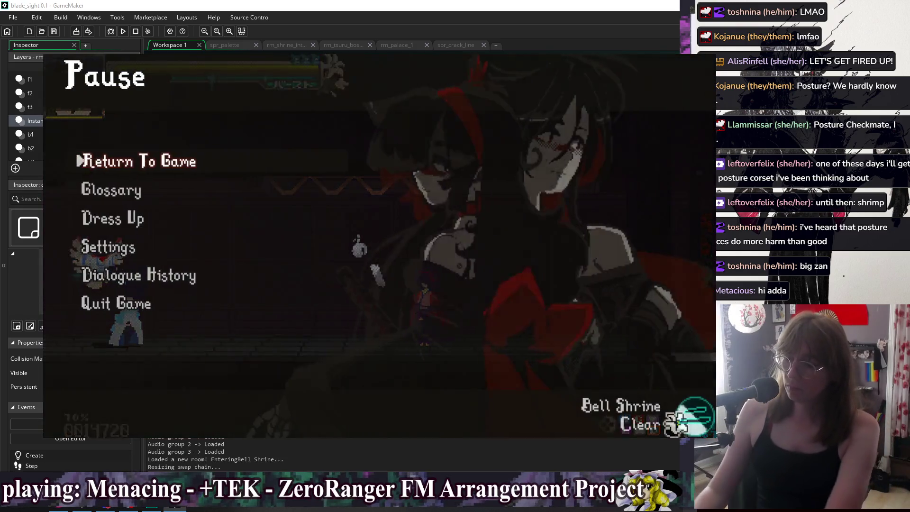
Warp to tsuru_boss_final_phase using Go To Room in Settings > Debug Options.
{"action": "key", "text": "Down"}
{"action": "key", "text": "Down"}
{"action": "key", "text": "Down"}
{"action": "key", "text": "Return"}
{"action": "key", "text": "Down"}
{"action": "key", "text": "Down"}
{"action": "key", "text": "Down"}
{"action": "key", "text": "Down"}
{"action": "key", "text": "Return"}
{"action": "key", "text": "Down"}
{"action": "key", "text": "Down"}
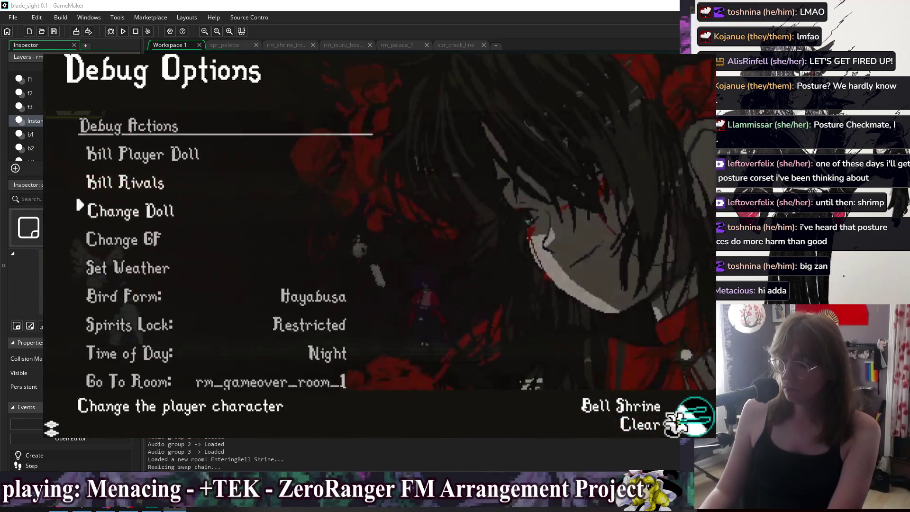
{"action": "key", "text": "Down"}
{"action": "key", "text": "Down"}
{"action": "key", "text": "Down"}
{"action": "key", "text": "Left"}
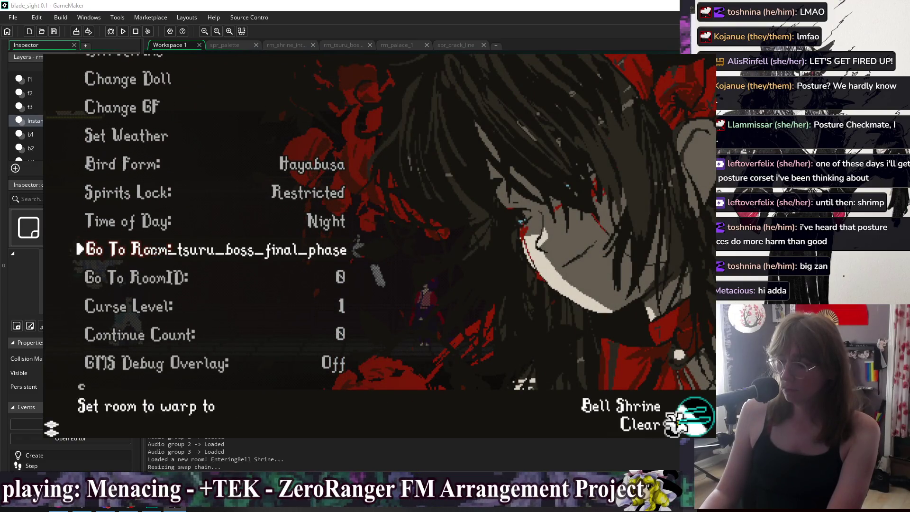
{"action": "key", "text": "Return"}
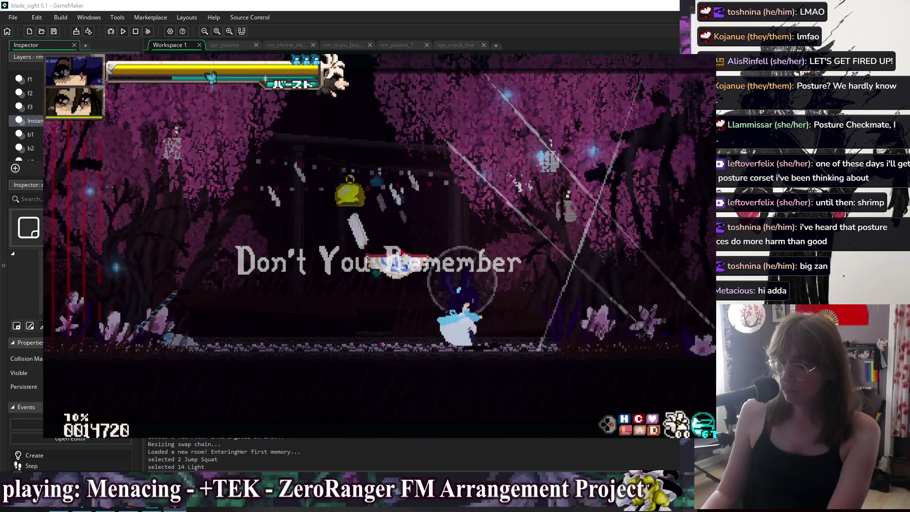
Dash and slash through the area, break the seal, and accept the duel Challenge.
{"action": "key", "text": "Right"}
{"action": "key", "text": "x"}
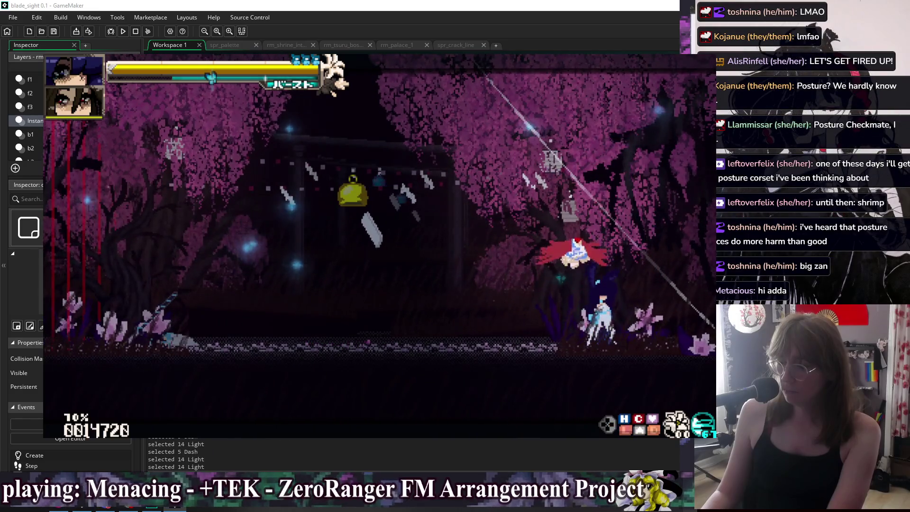
{"action": "key", "text": "Left"}
{"action": "key", "text": "z"}
{"action": "key", "text": "x"}
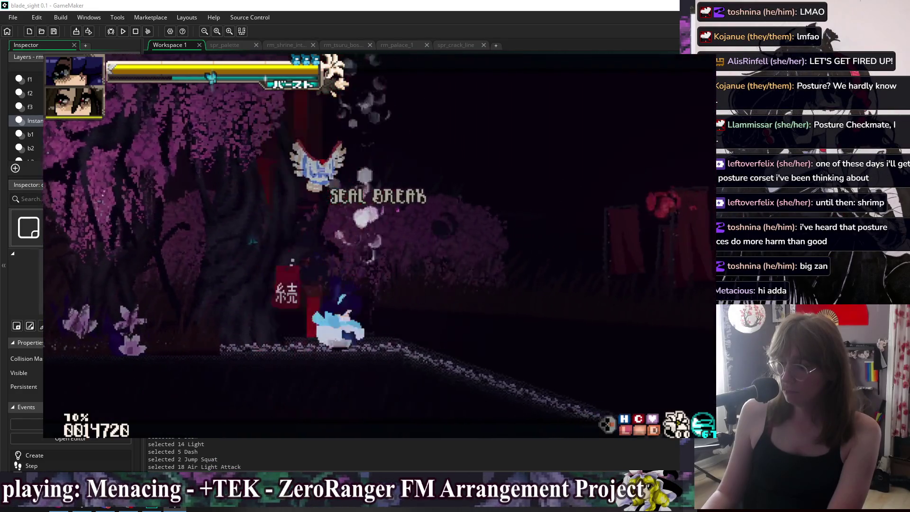
{"action": "key", "text": "Right"}
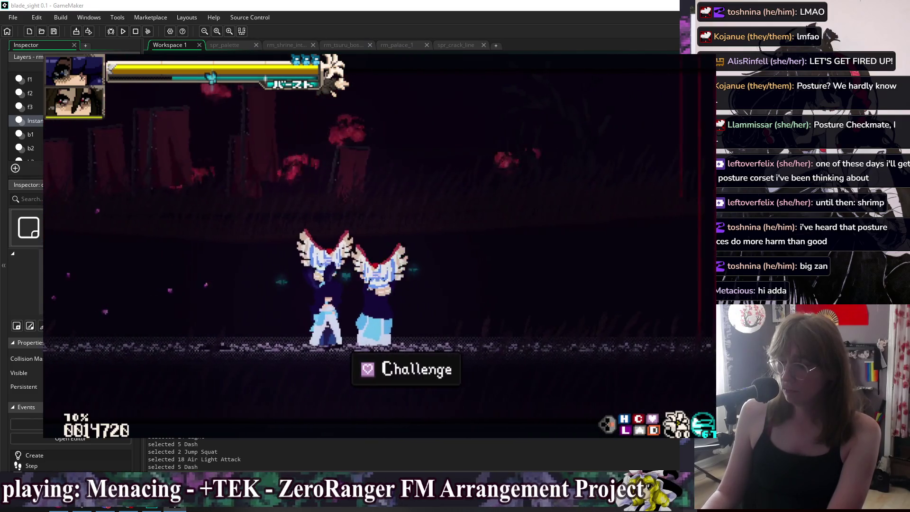
{"action": "key", "text": "Up"}
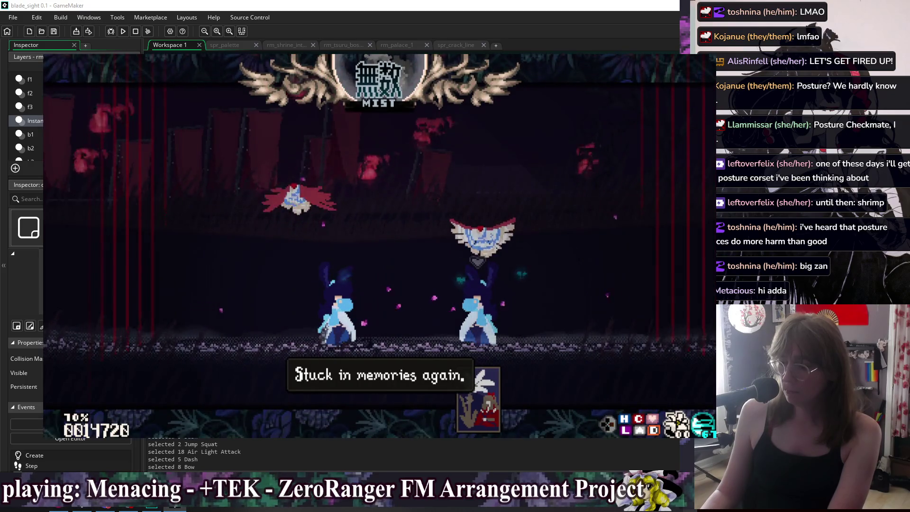
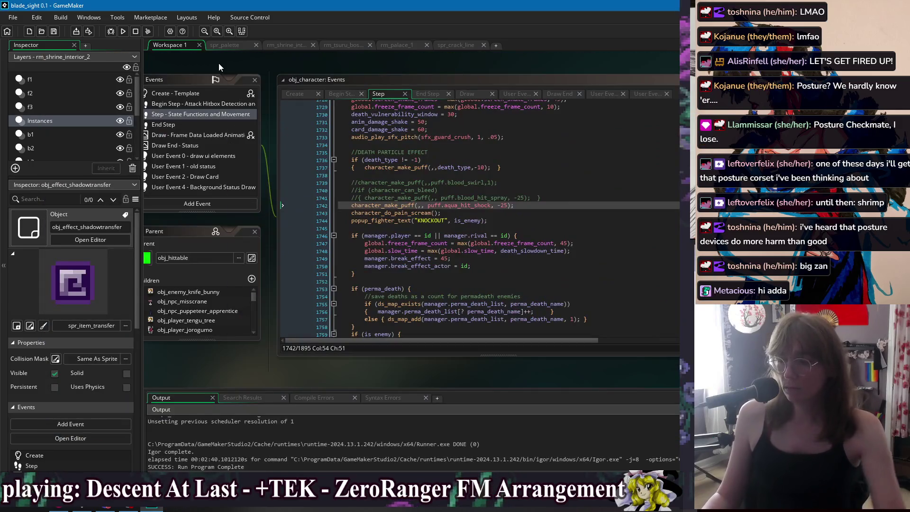
Bring up the Windows submenu listing the open GameMaker object windows.
{"action": "right_click", "coordinate": [218, 64]}
{"action": "mouse_move", "coordinate": [258, 81]}
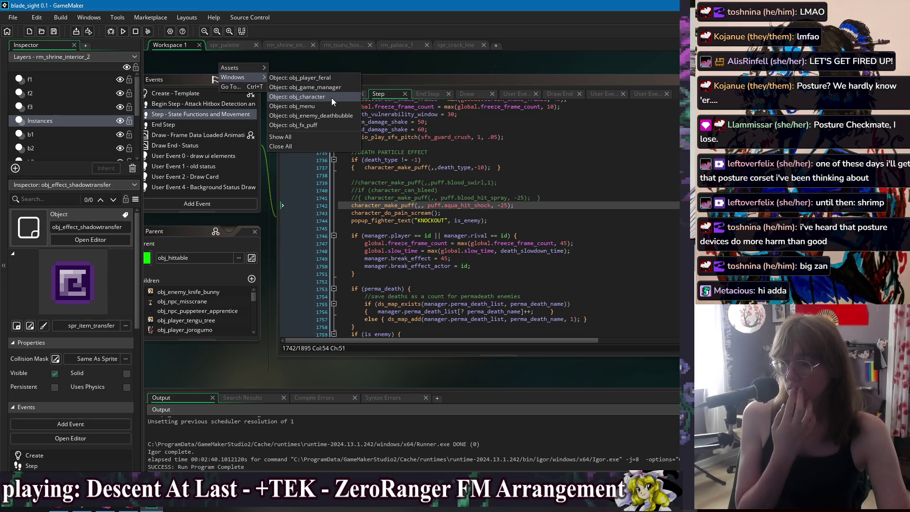
{"action": "left_click", "coordinate": [331, 97]}
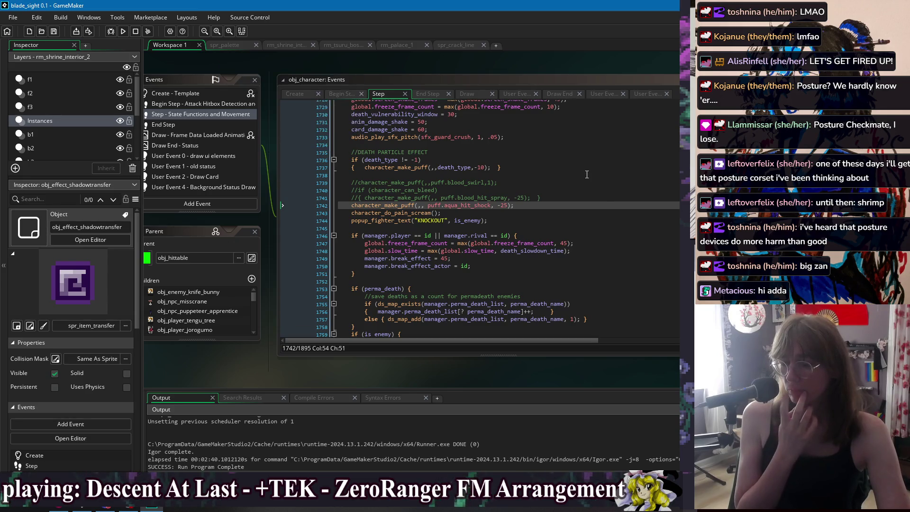
{"action": "left_click", "coordinate": [625, 229]}
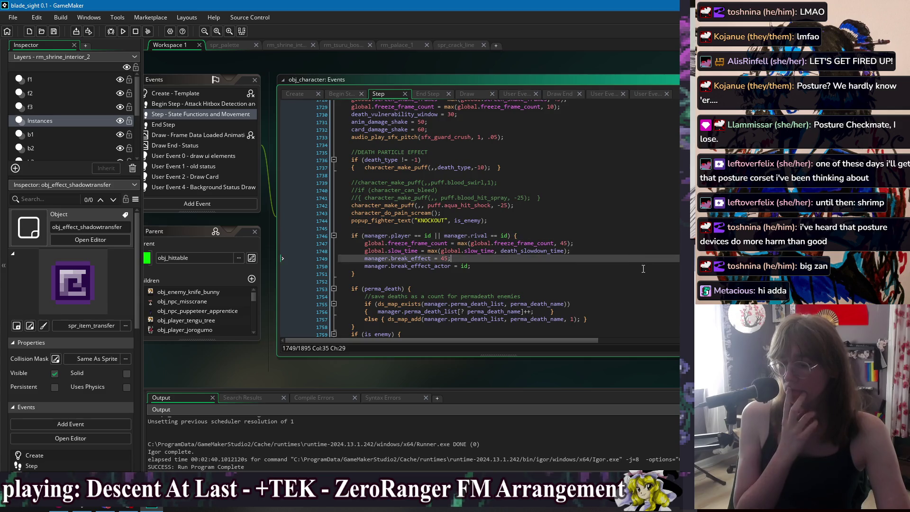
{"action": "left_click", "coordinate": [627, 273]}
{"action": "key", "text": "Down"}
{"action": "key", "text": "Down"}
{"action": "key", "text": "Down"}
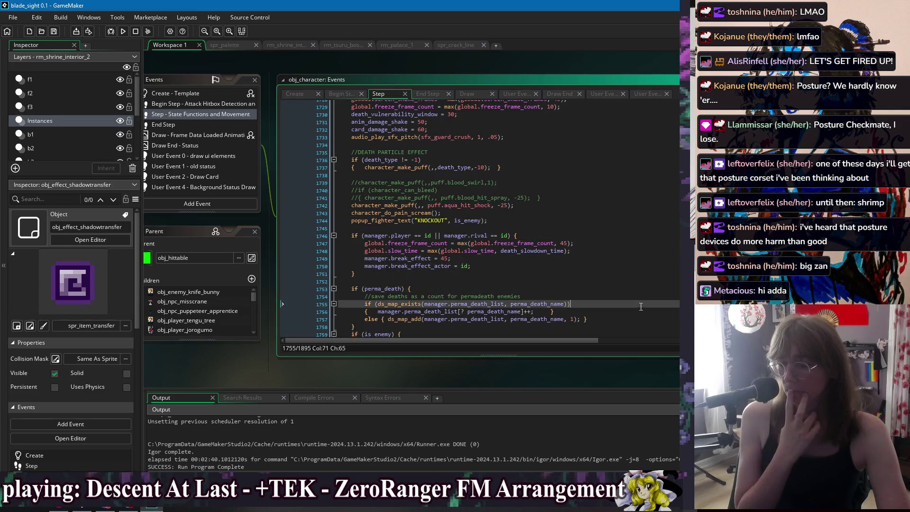
{"action": "scroll", "coordinate": [631, 288], "scroll_direction": "down", "scroll_amount": 3}
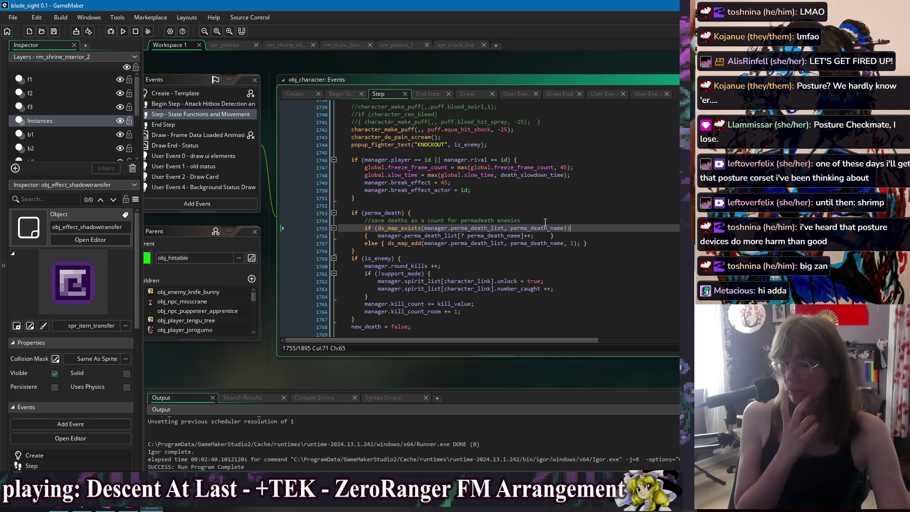
{"action": "key", "text": "Up"}
{"action": "key", "text": "Up"}
{"action": "scroll", "coordinate": [577, 248], "scroll_direction": "down", "scroll_amount": 2}
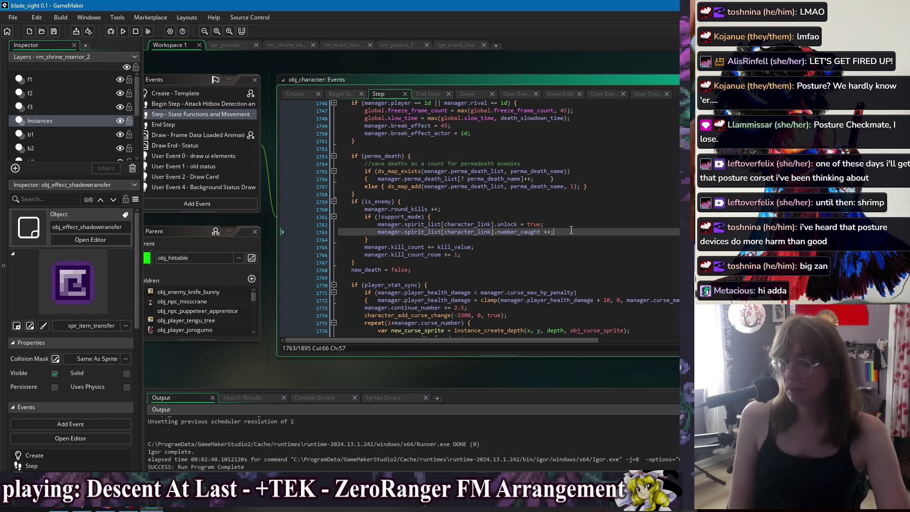
{"action": "left_click", "coordinate": [571, 234]}
{"action": "key", "text": "Up"}
{"action": "key", "text": "Up"}
{"action": "key", "text": "Up"}
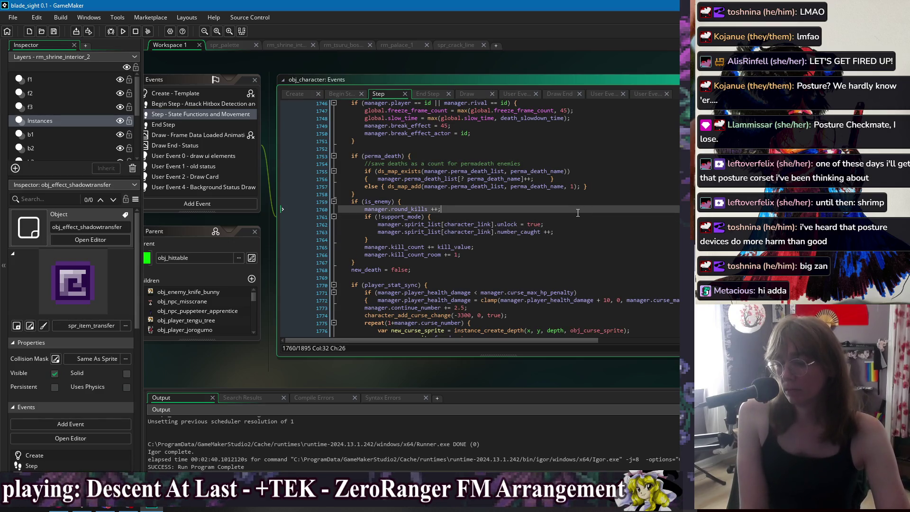
{"action": "left_click", "coordinate": [572, 237]}
{"action": "key", "text": "Down"}
{"action": "key", "text": "Down"}
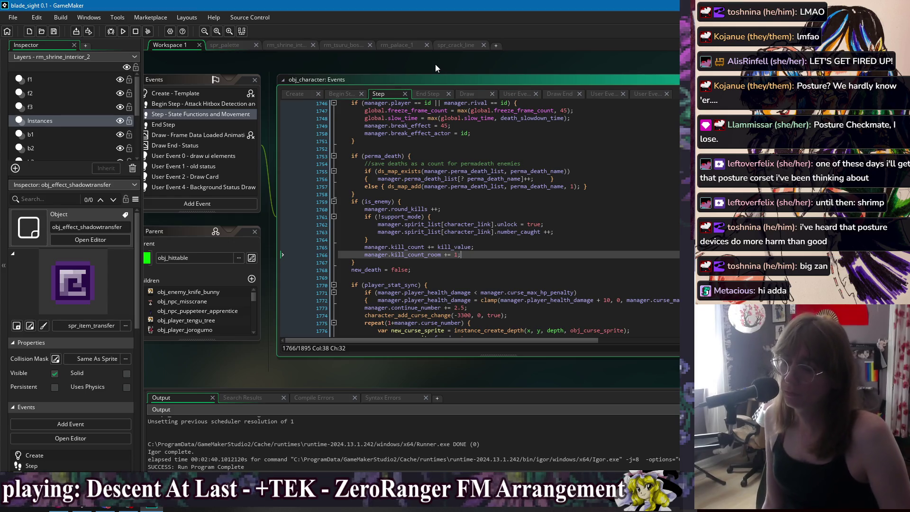
{"action": "right_click", "coordinate": [436, 68]}
{"action": "mouse_move", "coordinate": [446, 80]}
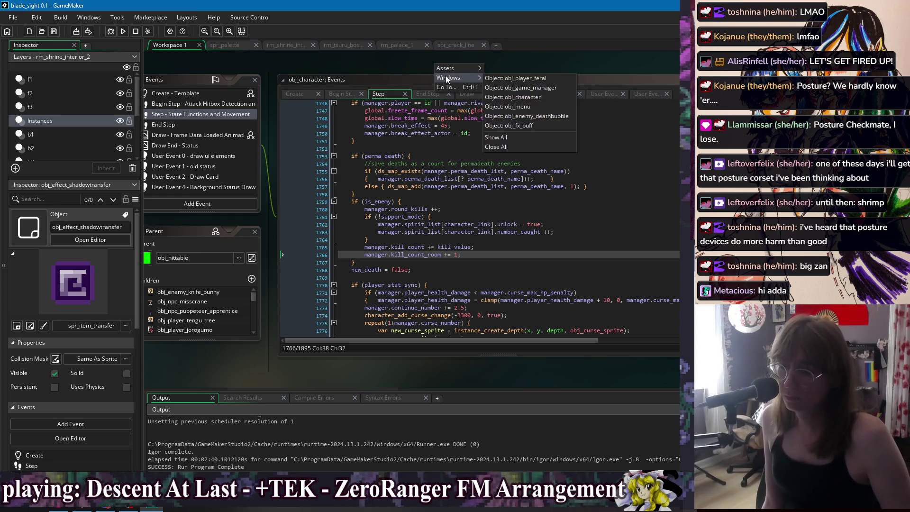
Read through obj_enemy_deathbubble's Create code, then open obj_fx_raindrop with its Create event.
{"action": "left_click", "coordinate": [557, 116]}
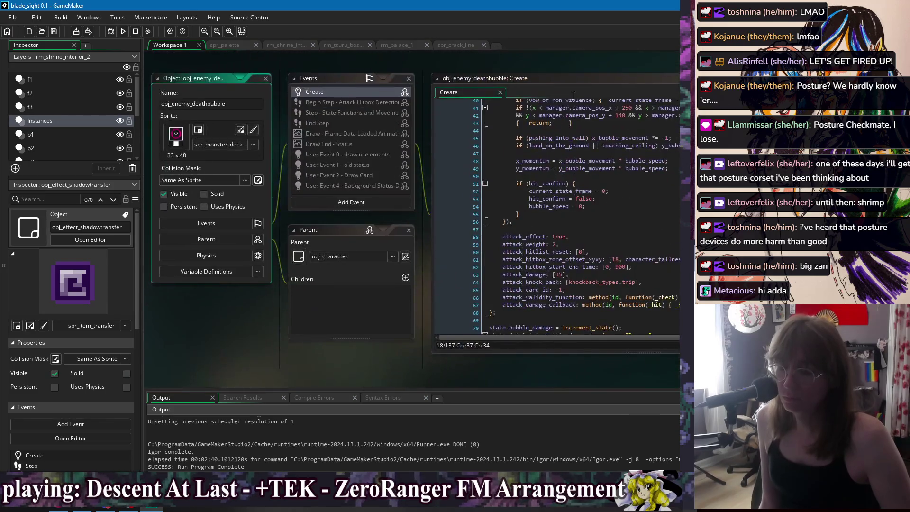
{"action": "left_click_drag", "start_coordinate": [666, 66], "coordinate": [484, 72]}
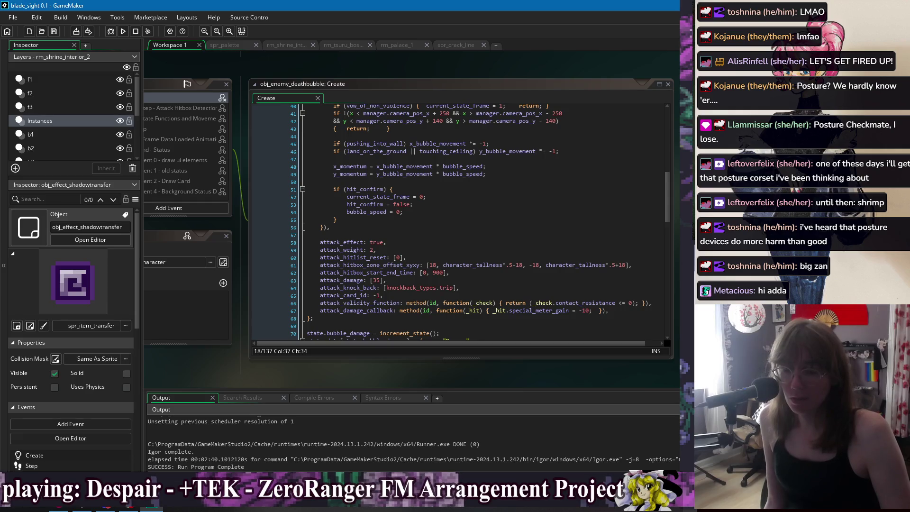
{"action": "left_click", "coordinate": [328, 132]}
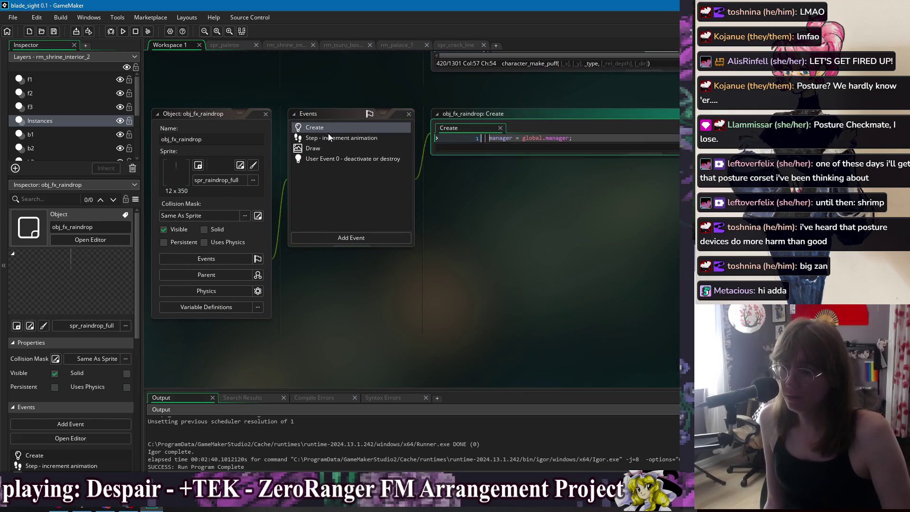
Review obj_fx_raindrop's Step, Draw and User Event 0 code, then return to Create.
{"action": "left_click", "coordinate": [328, 137]}
{"action": "left_click", "coordinate": [332, 147]}
{"action": "left_click", "coordinate": [339, 158]}
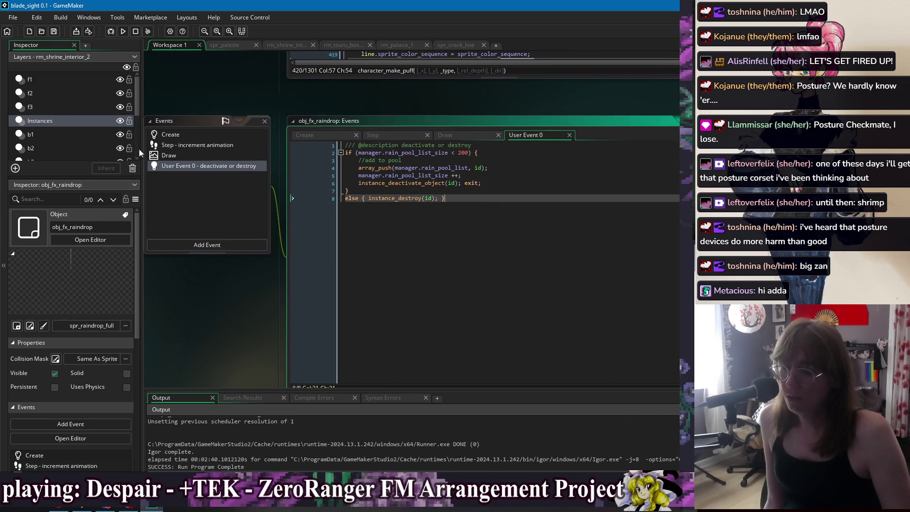
{"action": "left_click", "coordinate": [178, 152]}
{"action": "left_click", "coordinate": [184, 145]}
{"action": "left_click", "coordinate": [186, 136]}
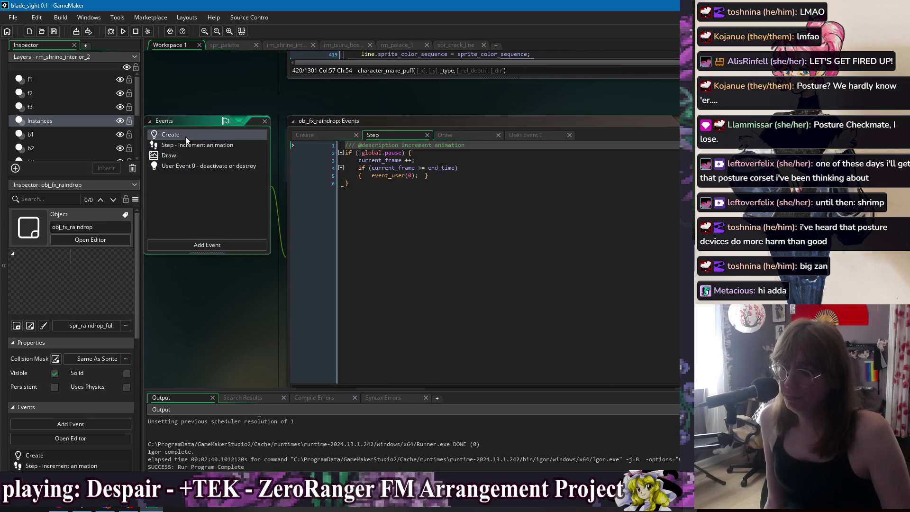
Check lines 16 and 25 of the Create code, then scroll to an empty workspace area.
{"action": "left_click", "coordinate": [602, 259]}
{"action": "left_click", "coordinate": [567, 331]}
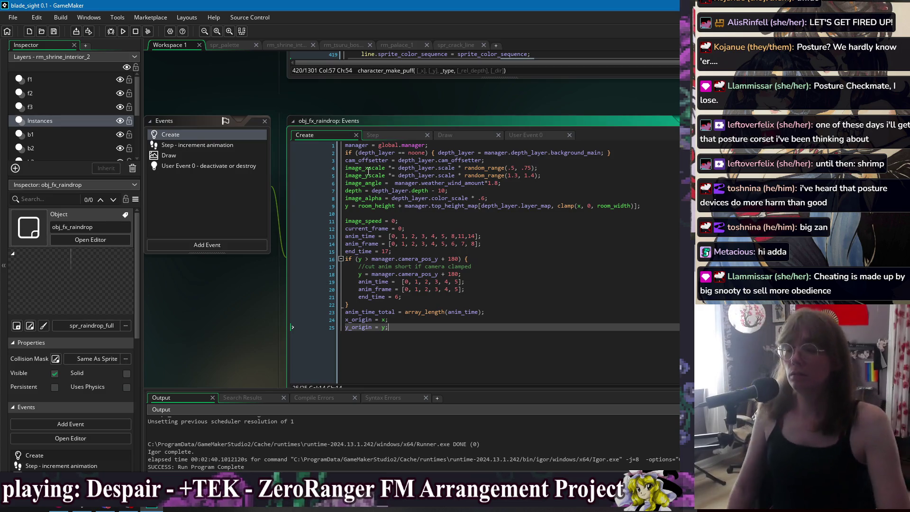
{"action": "scroll", "coordinate": [212, 83], "scroll_direction": "left", "scroll_amount": 5}
{"action": "key", "text": "super"}
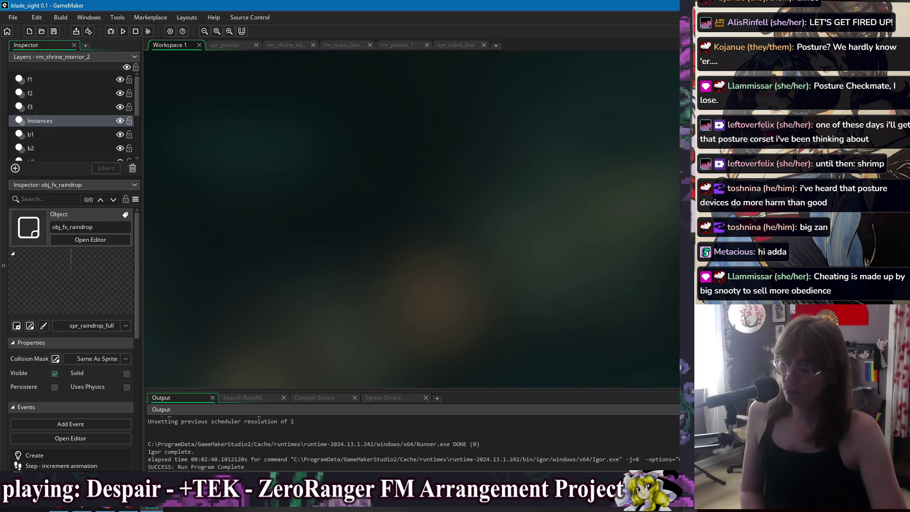
Capture the empty GameMaker workspace as a new snip in Snipping Tool.
{"action": "key", "text": "super"}
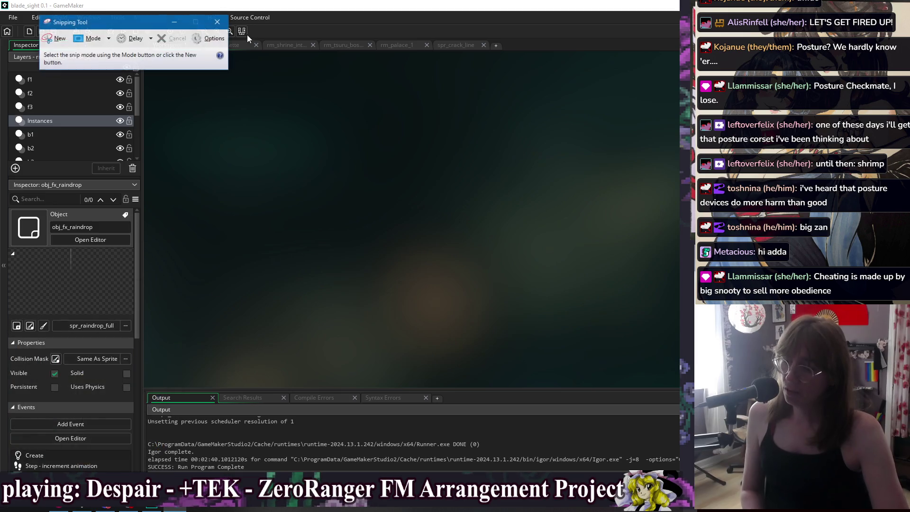
{"action": "left_click", "coordinate": [55, 39]}
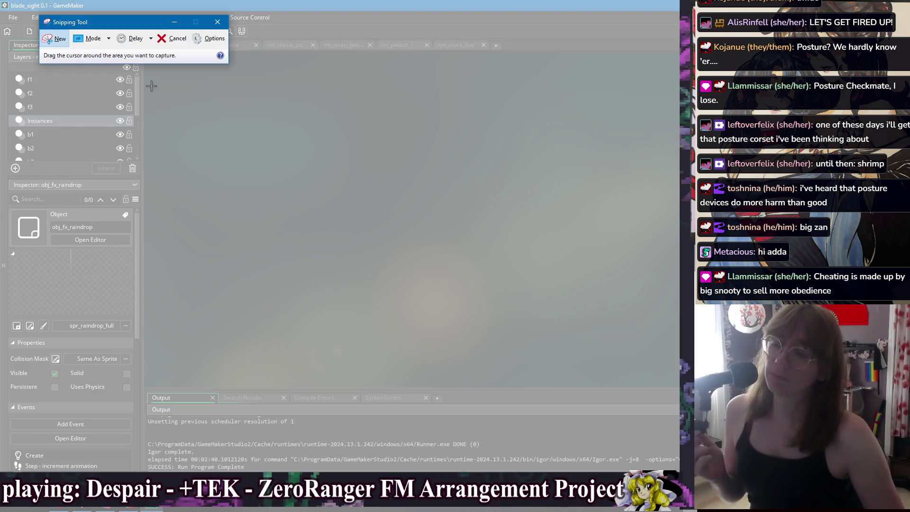
{"action": "mouse_move", "coordinate": [154, 73]}
{"action": "left_mouse_down"}
{"action": "mouse_move", "coordinate": [613, 362]}
{"action": "mouse_move", "coordinate": [679, 379]}
{"action": "left_mouse_up"}
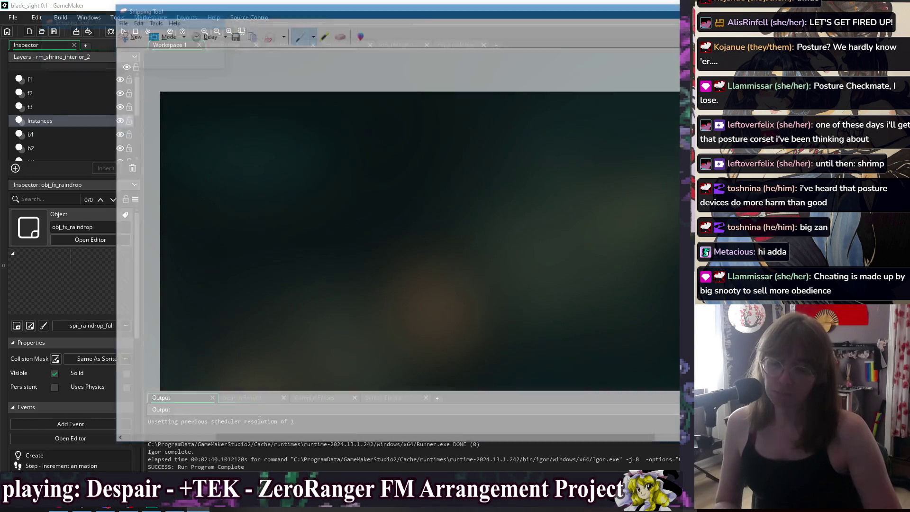
With the custom white pen, sketch five stacked horizontal ledge lines.
{"action": "left_click", "coordinate": [311, 33]}
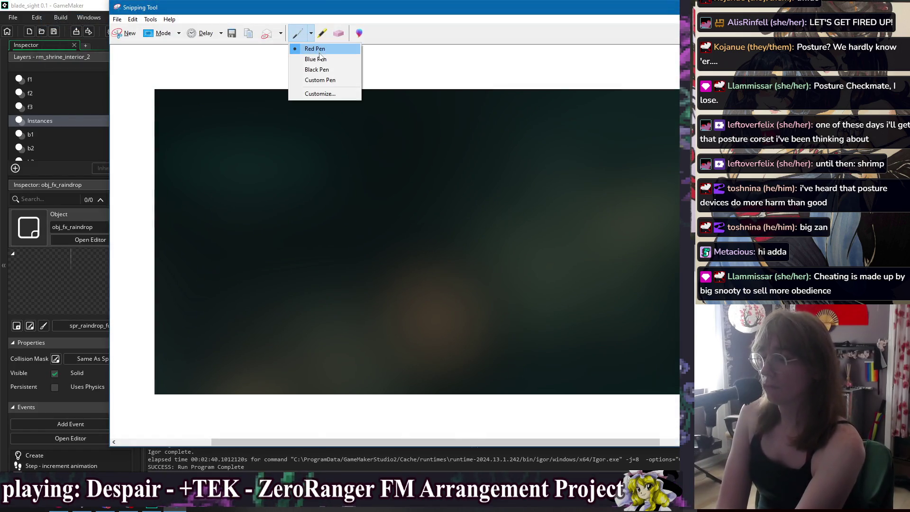
{"action": "left_click", "coordinate": [333, 81]}
{"action": "left_click_drag", "start_coordinate": [235, 277], "coordinate": [492, 265]}
{"action": "left_click_drag", "start_coordinate": [212, 296], "coordinate": [502, 288]}
{"action": "left_click_drag", "start_coordinate": [200, 324], "coordinate": [508, 313]}
{"action": "left_click_drag", "start_coordinate": [259, 261], "coordinate": [492, 248]}
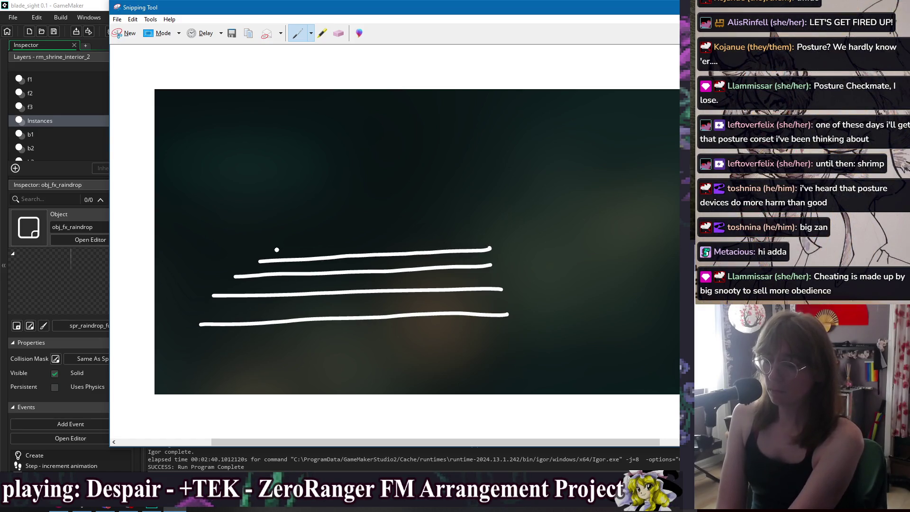
{"action": "left_click_drag", "start_coordinate": [277, 249], "coordinate": [481, 237]}
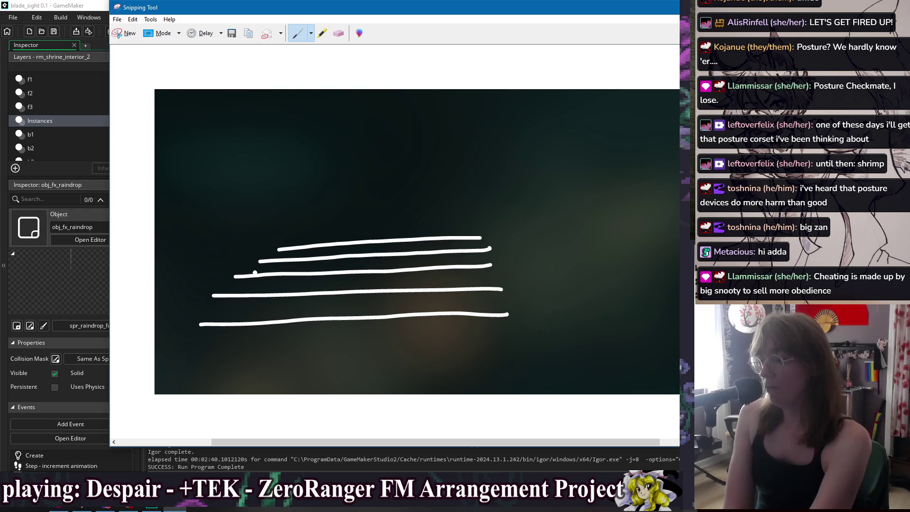
Switch to the red pen and outline box-shaped raised platforms over the ledges.
{"action": "left_click", "coordinate": [311, 33]}
{"action": "left_click", "coordinate": [327, 52]}
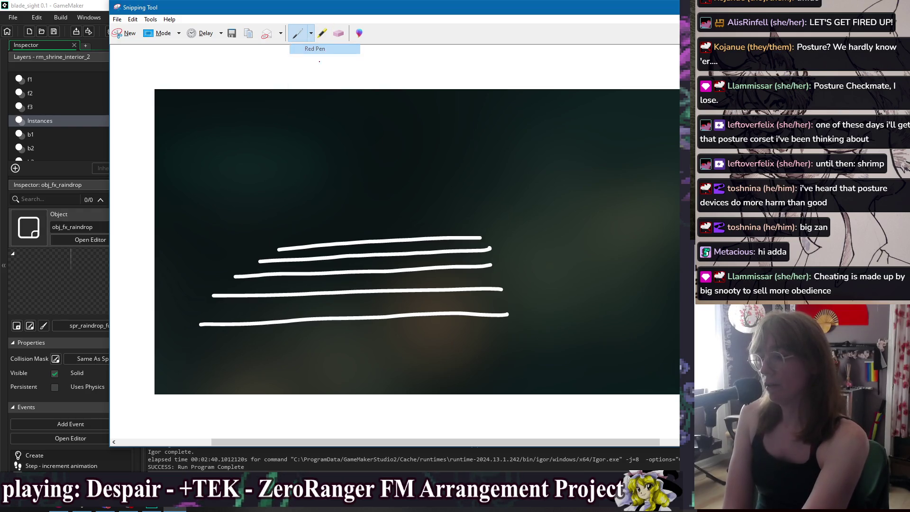
{"action": "mouse_move", "coordinate": [264, 274]}
{"action": "left_mouse_down"}
{"action": "mouse_move", "coordinate": [262, 215]}
{"action": "mouse_move", "coordinate": [393, 208]}
{"action": "mouse_move", "coordinate": [411, 238]}
{"action": "mouse_move", "coordinate": [411, 269]}
{"action": "left_mouse_up"}
{"action": "left_click_drag", "start_coordinate": [279, 214], "coordinate": [282, 273]}
{"action": "left_click_drag", "start_coordinate": [395, 207], "coordinate": [396, 258]}
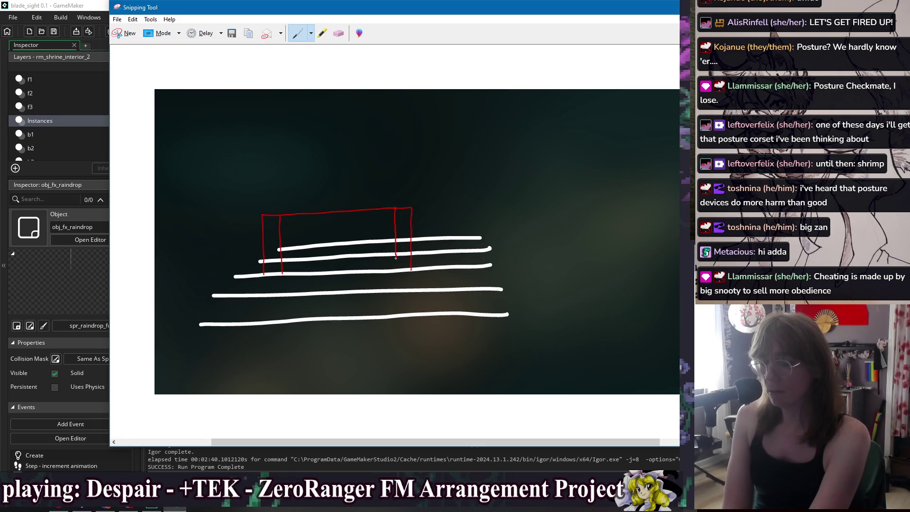
{"action": "mouse_move", "coordinate": [229, 265]}
{"action": "left_mouse_down"}
{"action": "mouse_move", "coordinate": [231, 325]}
{"action": "mouse_move", "coordinate": [248, 266]}
{"action": "mouse_move", "coordinate": [255, 321]}
{"action": "left_mouse_up"}
{"action": "left_click_drag", "start_coordinate": [393, 255], "coordinate": [394, 289]}
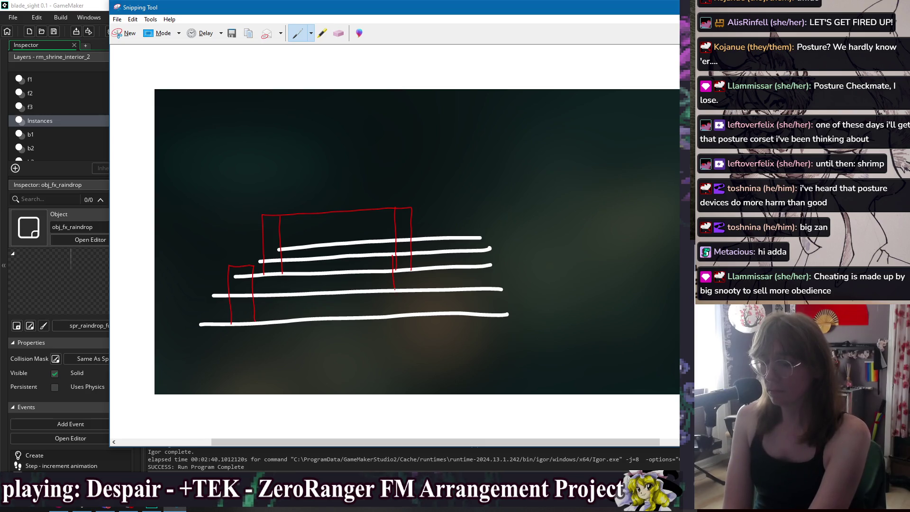
{"action": "mouse_move", "coordinate": [394, 255]}
{"action": "left_mouse_down"}
{"action": "mouse_move", "coordinate": [412, 262]}
{"action": "mouse_move", "coordinate": [418, 315]}
{"action": "left_mouse_up"}
{"action": "left_click_drag", "start_coordinate": [255, 266], "coordinate": [406, 254]}
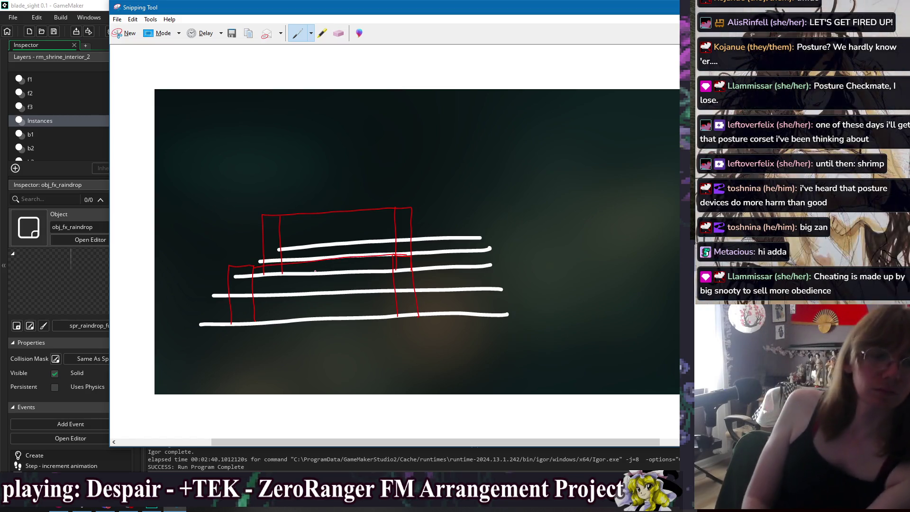
{"action": "left_click_drag", "start_coordinate": [231, 274], "coordinate": [410, 261]}
{"action": "mouse_move", "coordinate": [240, 241]}
{"action": "left_mouse_down"}
{"action": "mouse_move", "coordinate": [396, 232]}
{"action": "mouse_move", "coordinate": [313, 228]}
{"action": "mouse_move", "coordinate": [235, 241]}
{"action": "mouse_move", "coordinate": [412, 206]}
{"action": "mouse_move", "coordinate": [256, 214]}
{"action": "left_mouse_up"}
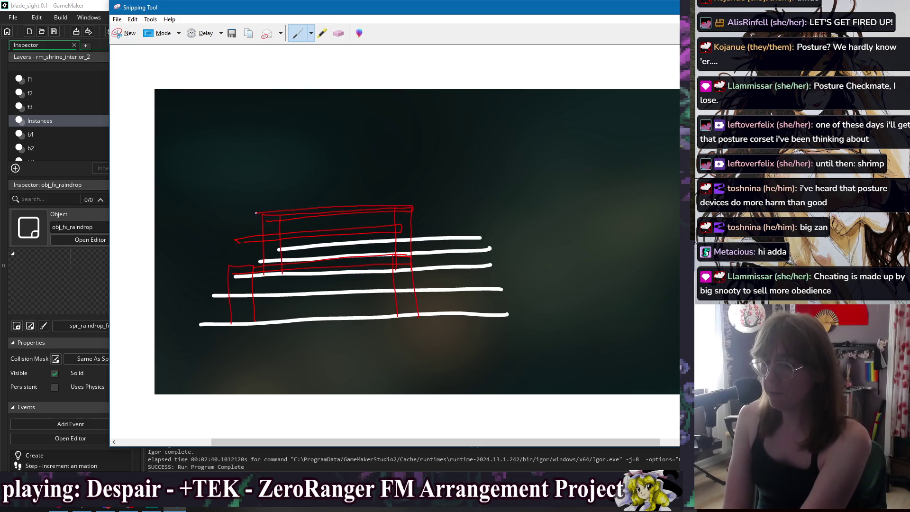
Return to the custom white pen, then select the eraser.
{"action": "left_click", "coordinate": [312, 33]}
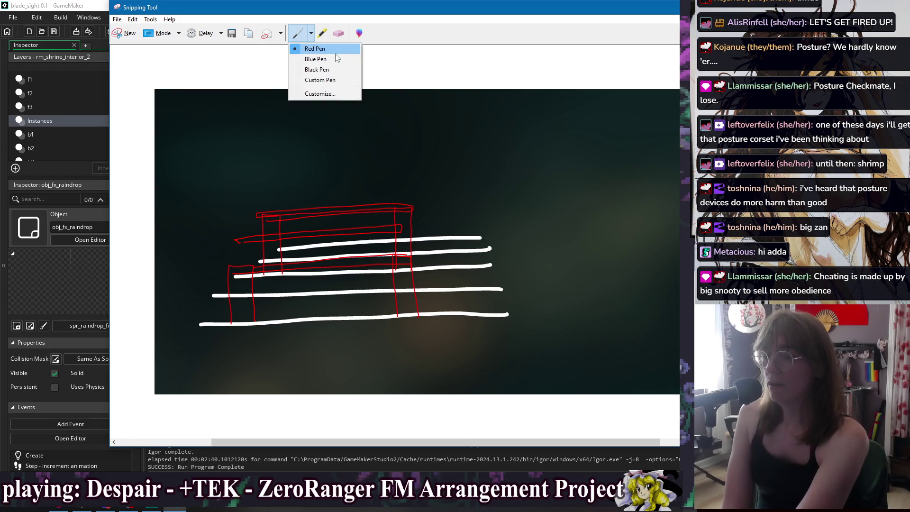
{"action": "left_click", "coordinate": [322, 80]}
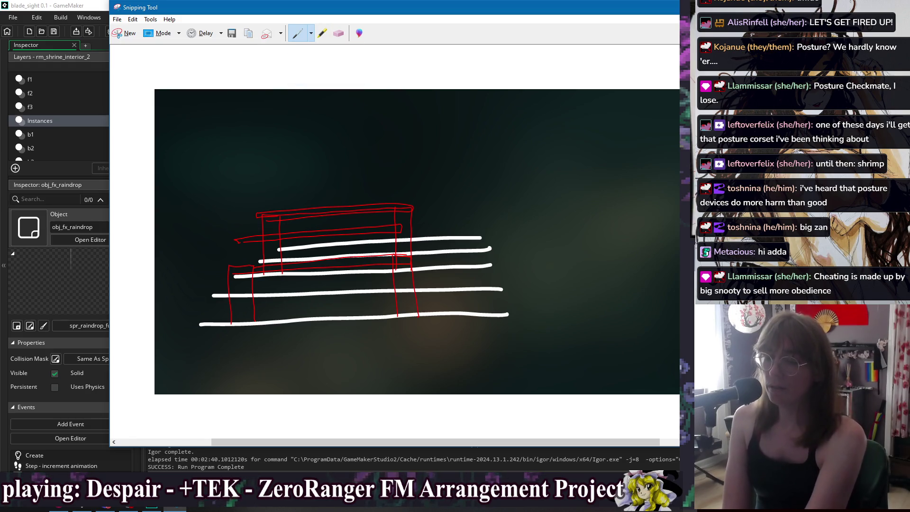
{"action": "left_click", "coordinate": [310, 34]}
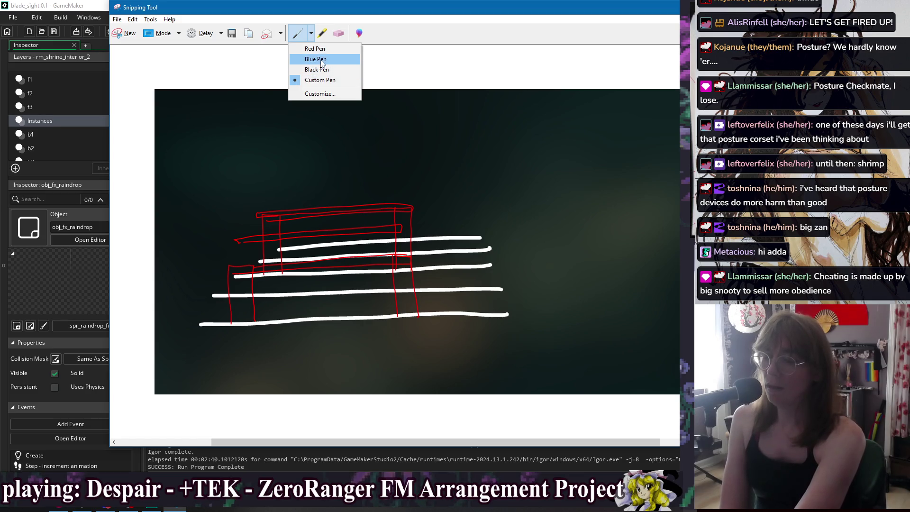
{"action": "left_click", "coordinate": [315, 49]}
{"action": "left_click", "coordinate": [339, 33]}
Erase all strokes and draw a long white ground line with the custom pen.
{"action": "mouse_move", "coordinate": [371, 117]}
{"action": "left_mouse_down"}
{"action": "mouse_move", "coordinate": [343, 199]}
{"action": "mouse_move", "coordinate": [293, 240]}
{"action": "mouse_move", "coordinate": [426, 271]}
{"action": "left_mouse_up"}
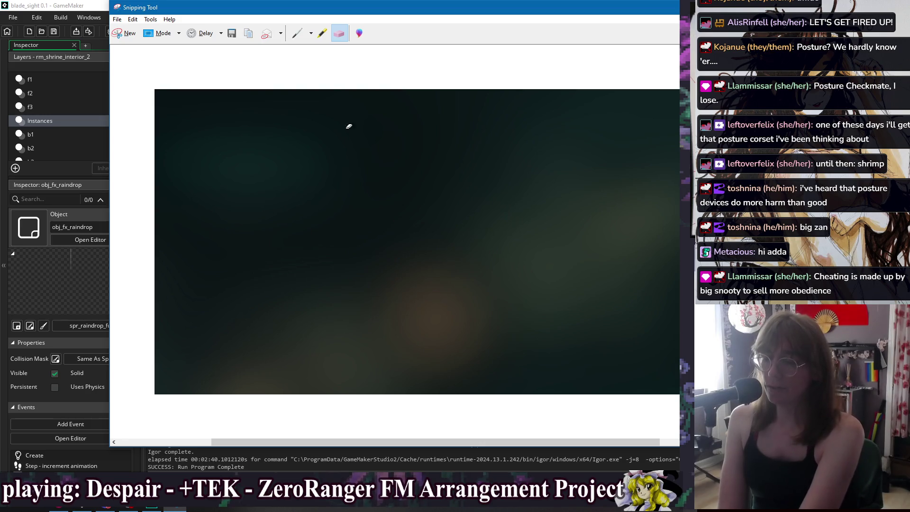
{"action": "left_click", "coordinate": [311, 33]}
{"action": "left_click", "coordinate": [320, 80]}
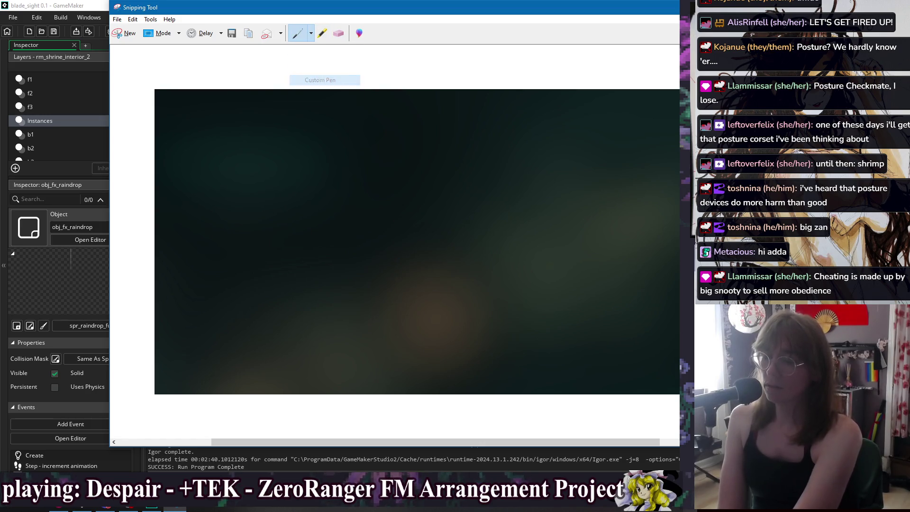
{"action": "left_click_drag", "start_coordinate": [192, 293], "coordinate": [467, 288]}
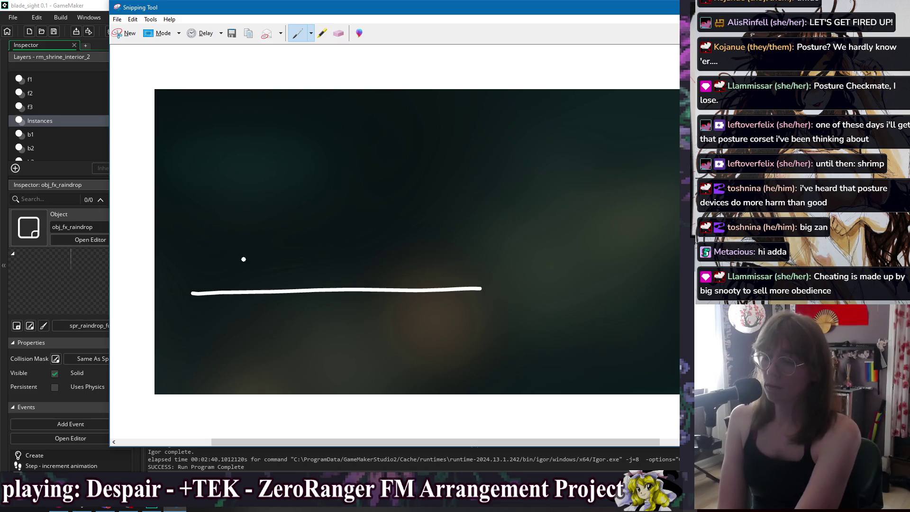
Draw a raised platform with a white top edge and dotted sides, then pick the red pen.
{"action": "left_click", "coordinate": [240, 282]}
{"action": "left_click", "coordinate": [239, 275]}
{"action": "left_click", "coordinate": [239, 266]}
{"action": "left_click", "coordinate": [238, 256]}
{"action": "left_click", "coordinate": [237, 252]}
{"action": "mouse_move", "coordinate": [236, 245]}
{"action": "left_mouse_down"}
{"action": "mouse_move", "coordinate": [369, 234]}
{"action": "mouse_move", "coordinate": [367, 242]}
{"action": "left_mouse_up"}
{"action": "left_click", "coordinate": [367, 248]}
{"action": "left_click", "coordinate": [367, 256]}
{"action": "left_click", "coordinate": [369, 262]}
{"action": "left_click", "coordinate": [369, 276]}
{"action": "left_click", "coordinate": [370, 283]}
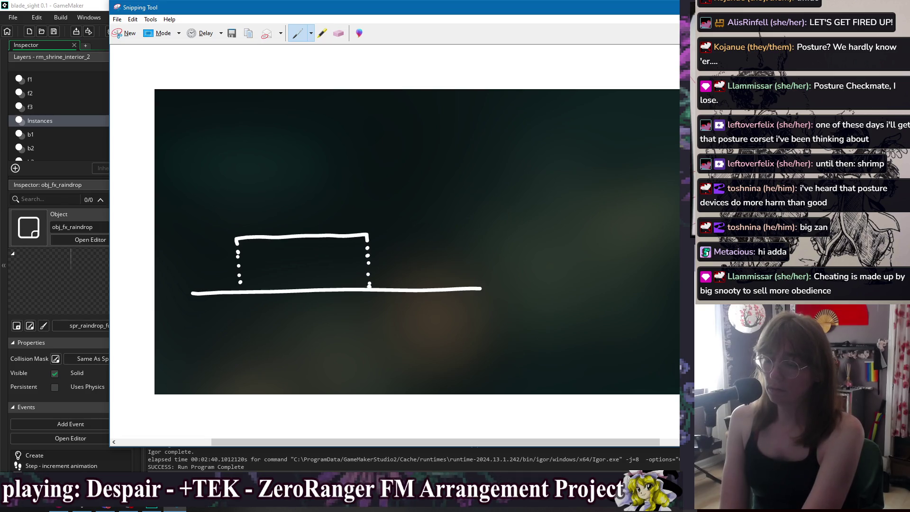
{"action": "left_click", "coordinate": [311, 33]}
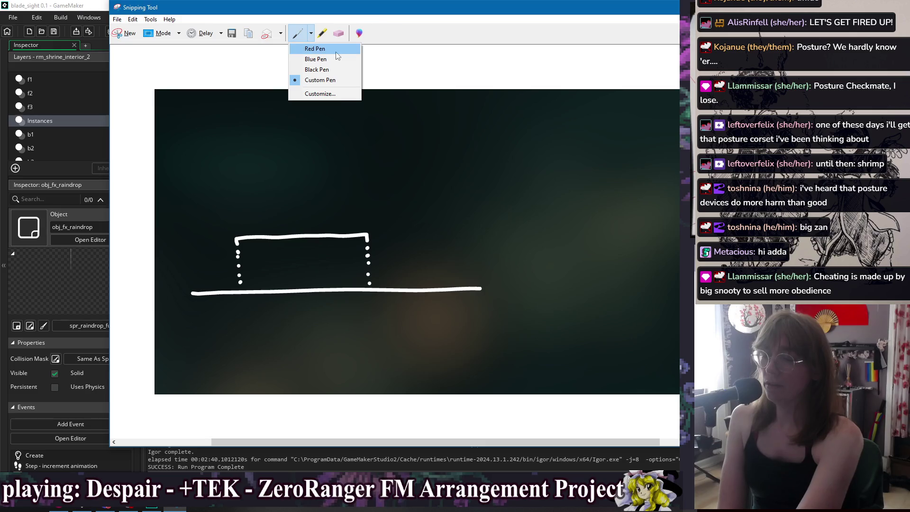
{"action": "left_click", "coordinate": [334, 55]}
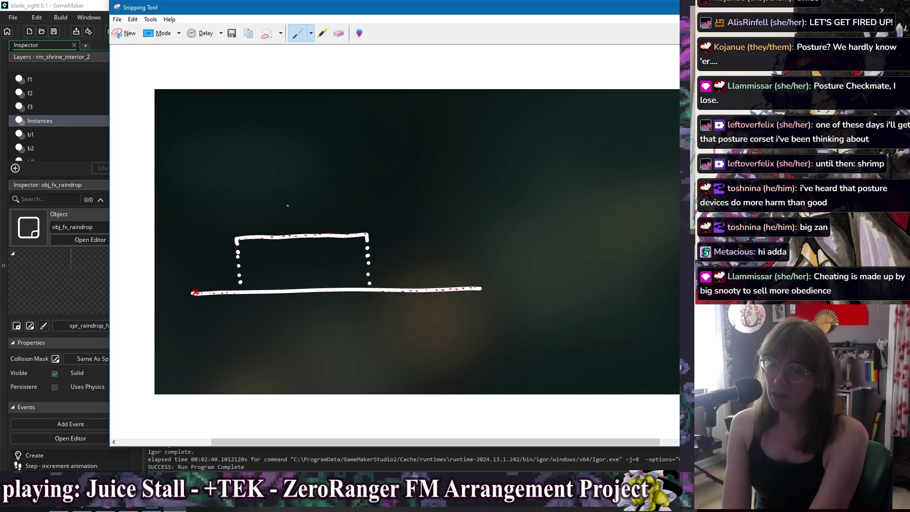
{"action": "left_click_drag", "start_coordinate": [391, 232], "coordinate": [411, 214]}
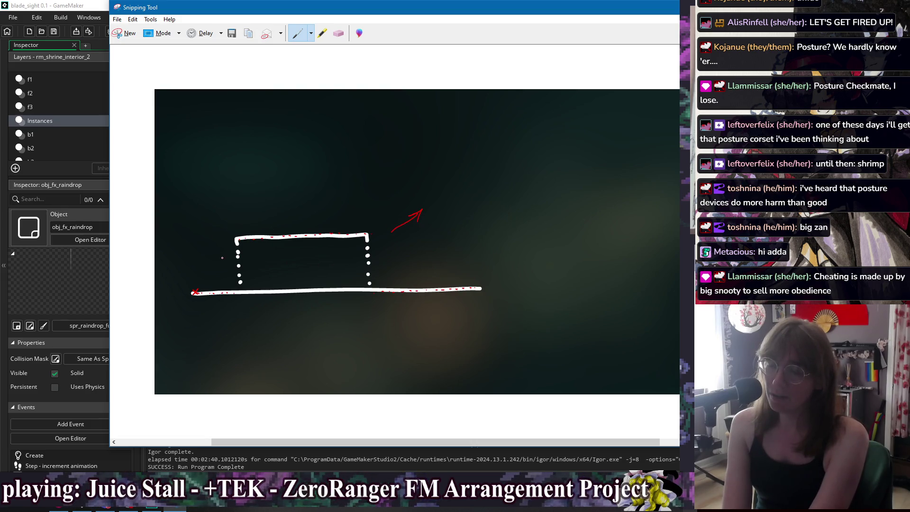
{"action": "left_click_drag", "start_coordinate": [222, 256], "coordinate": [216, 270]}
{"action": "left_click", "coordinate": [339, 33]}
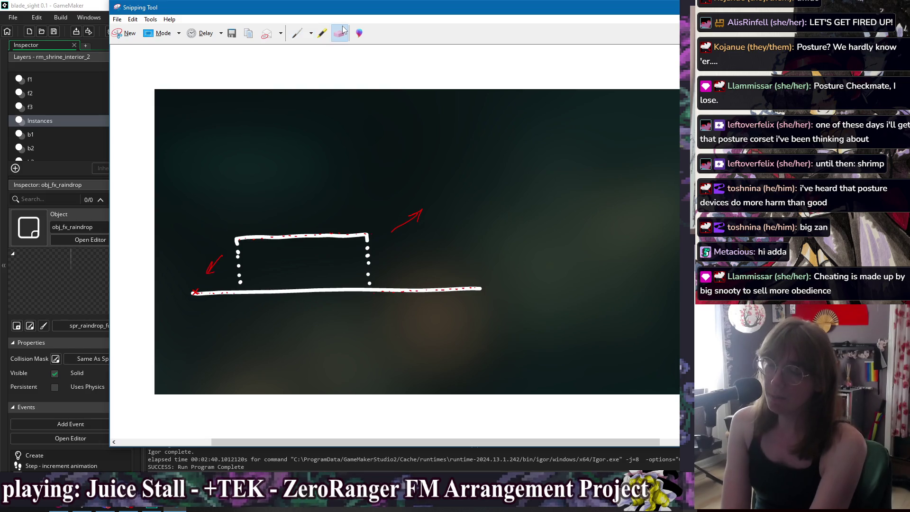
{"action": "left_click", "coordinate": [214, 264]}
{"action": "left_click", "coordinate": [424, 215]}
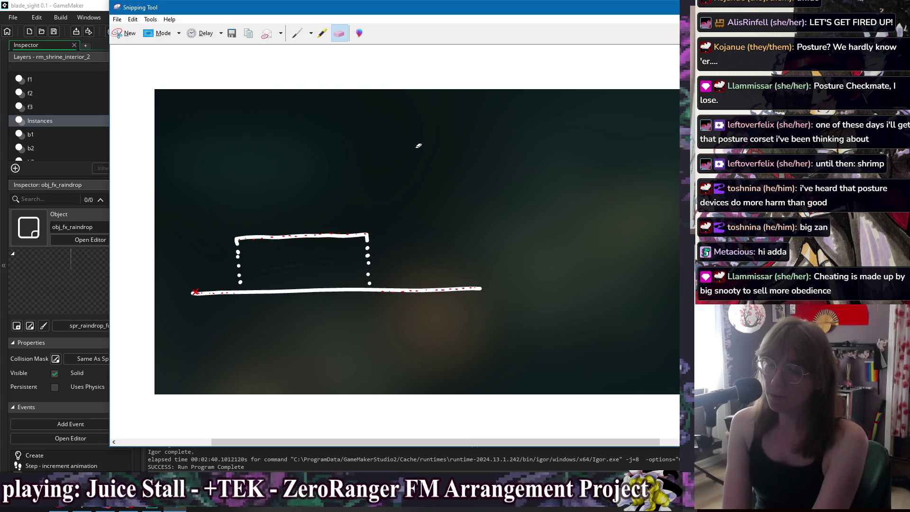
{"action": "left_click", "coordinate": [299, 34]}
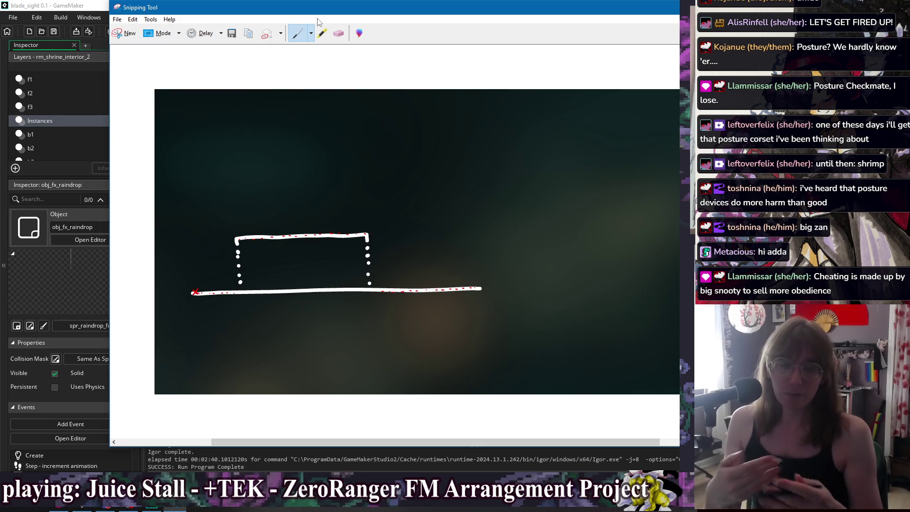